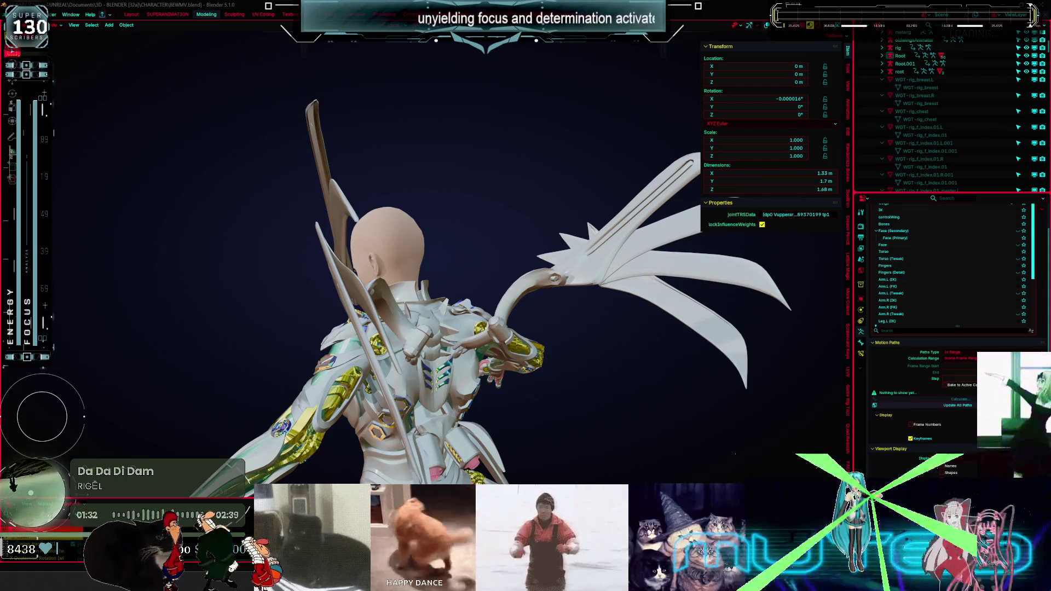
# Orbit around the character to inspect the face, arm, back and three-quarter side views.
pyautogui.moveTo(493, 312)
pyautogui.mouseDown(button='middle')
pyautogui.moveTo(582, 329)
pyautogui.moveTo(583, 338)
pyautogui.mouseUp(button='middle')
pyautogui.scroll(4, 528, 323)
pyautogui.scroll(-5, 527, 323)
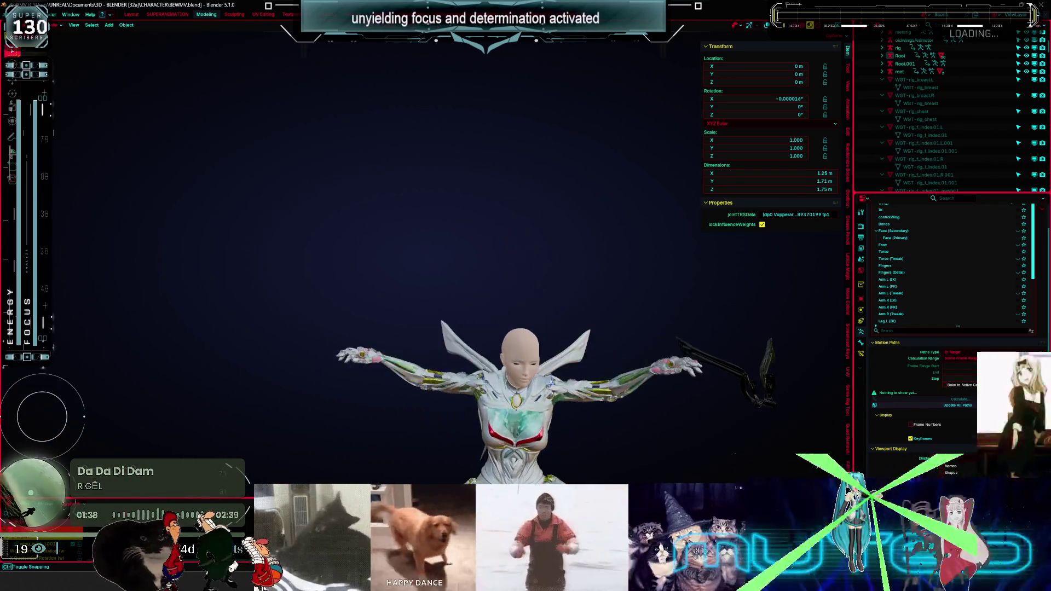
pyautogui.moveTo(624, 371)
pyautogui.mouseDown(button='middle')
pyautogui.moveTo(531, 380)
pyautogui.moveTo(495, 345)
pyautogui.moveTo(414, 322)
pyautogui.moveTo(545, 313)
pyautogui.mouseUp(button='middle')
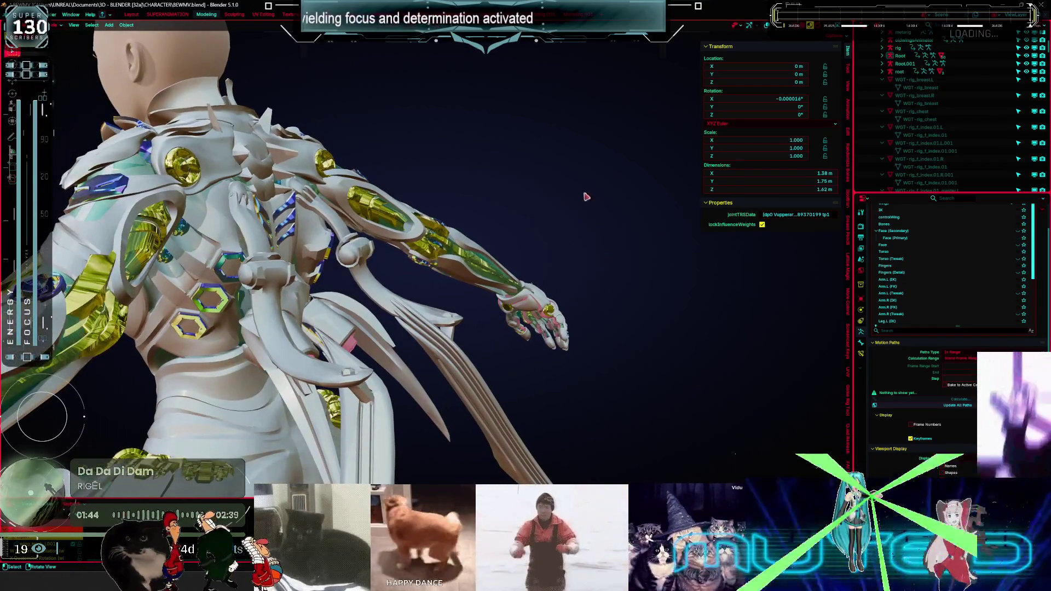
pyautogui.moveTo(416, 383); pyautogui.dragTo(389, 402, button='middle')
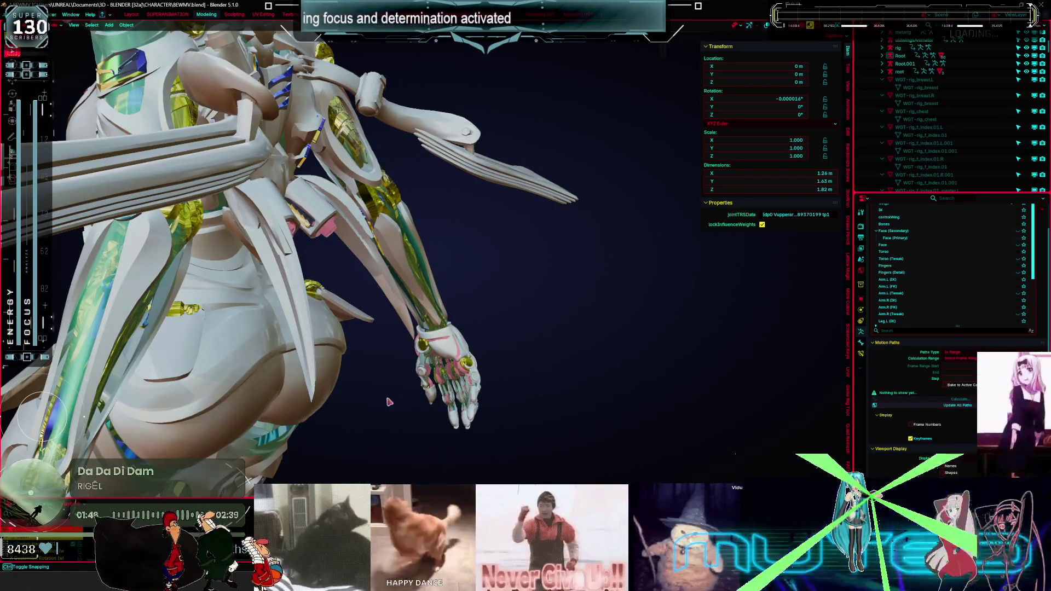
pyautogui.moveTo(486, 300)
pyautogui.mouseDown(button='middle')
pyautogui.moveTo(510, 344)
pyautogui.moveTo(438, 346)
pyautogui.mouseUp(button='middle')
pyautogui.scroll(-3, 421, 274)
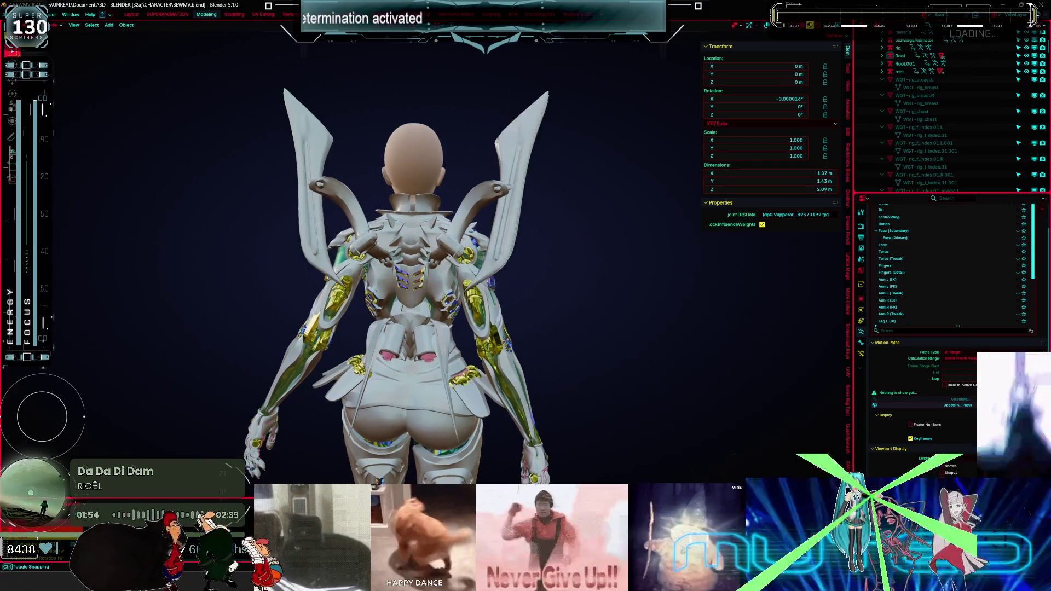
pyautogui.moveTo(412, 328); pyautogui.dragTo(433, 332, button='middle')
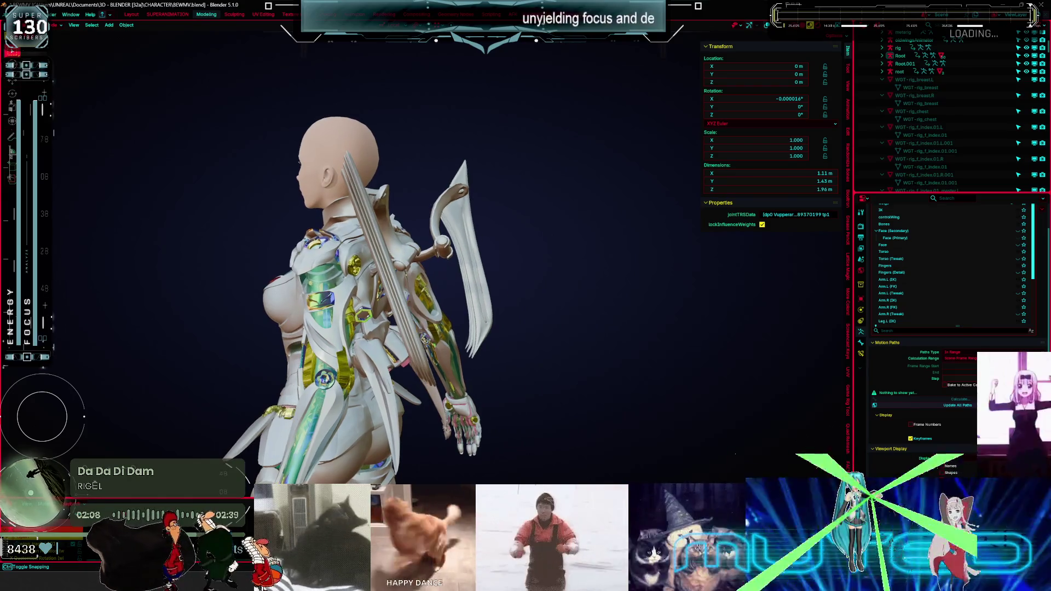
pyautogui.moveTo(586, 325); pyautogui.dragTo(530, 331, button='middle')
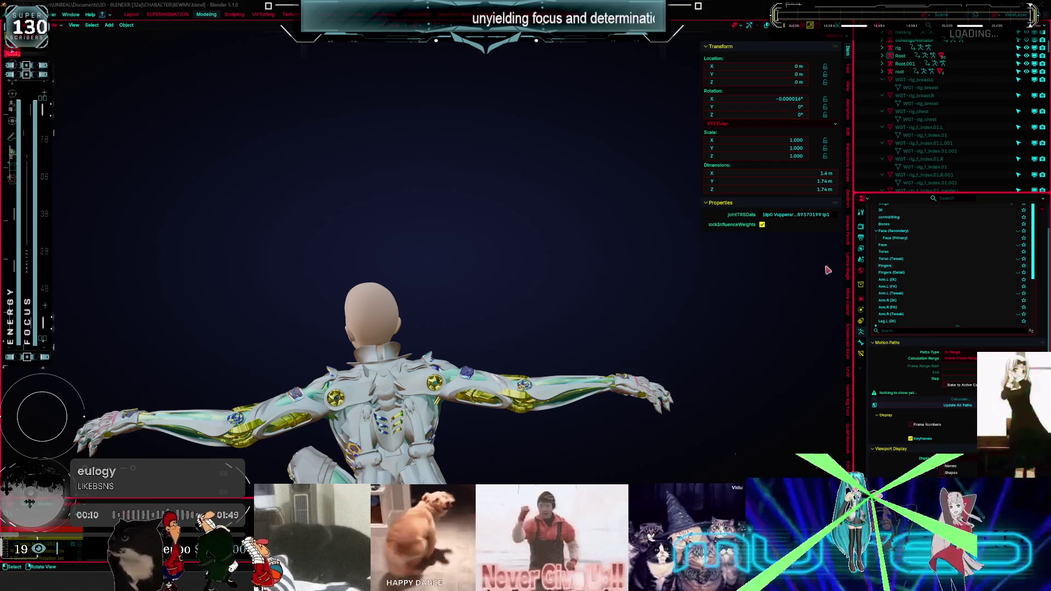
pyautogui.moveTo(436, 337)
pyautogui.mouseDown(button='middle')
pyautogui.moveTo(504, 333)
pyautogui.moveTo(535, 200)
pyautogui.moveTo(535, 277)
pyautogui.moveTo(358, 283)
pyautogui.mouseUp(button='middle')
# Turn on the rig overlays and orbit in close on the head and bladed wings.
pyautogui.hotkey('shift', 'alt', 'z')
pyautogui.hotkey('shift', 'alt', 'z')
pyautogui.scroll(4, 416, 296)
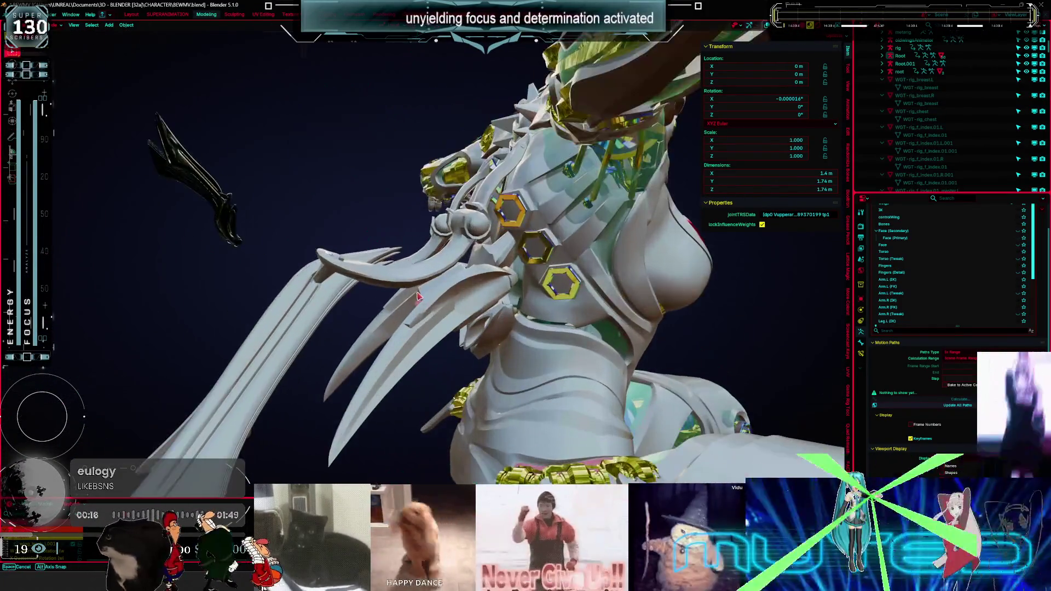
pyautogui.moveTo(416, 296); pyautogui.dragTo(383, 290, button='middle')
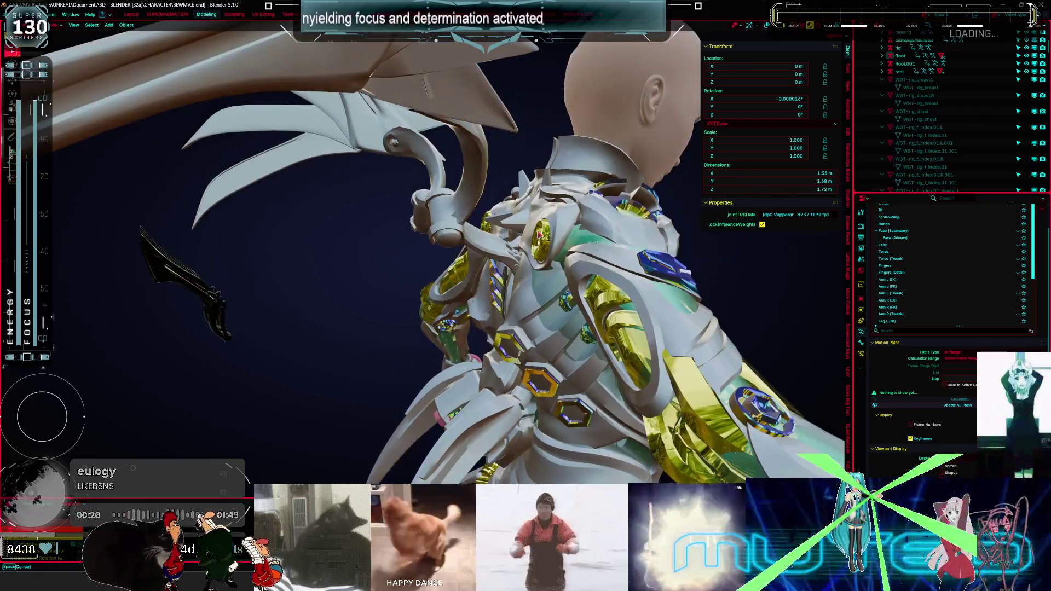
pyautogui.press('space')
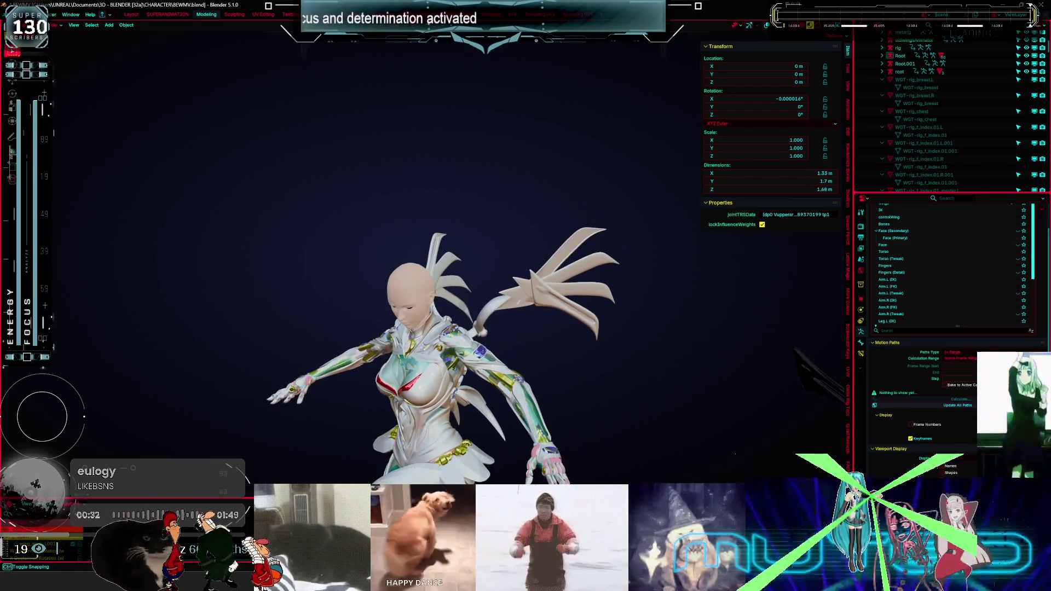
pyautogui.moveTo(550, 296)
pyautogui.mouseDown(button='middle')
pyautogui.moveTo(526, 364)
pyautogui.moveTo(460, 405)
pyautogui.moveTo(467, 436)
pyautogui.moveTo(493, 301)
pyautogui.moveTo(435, 204)
pyautogui.mouseUp(button='middle')
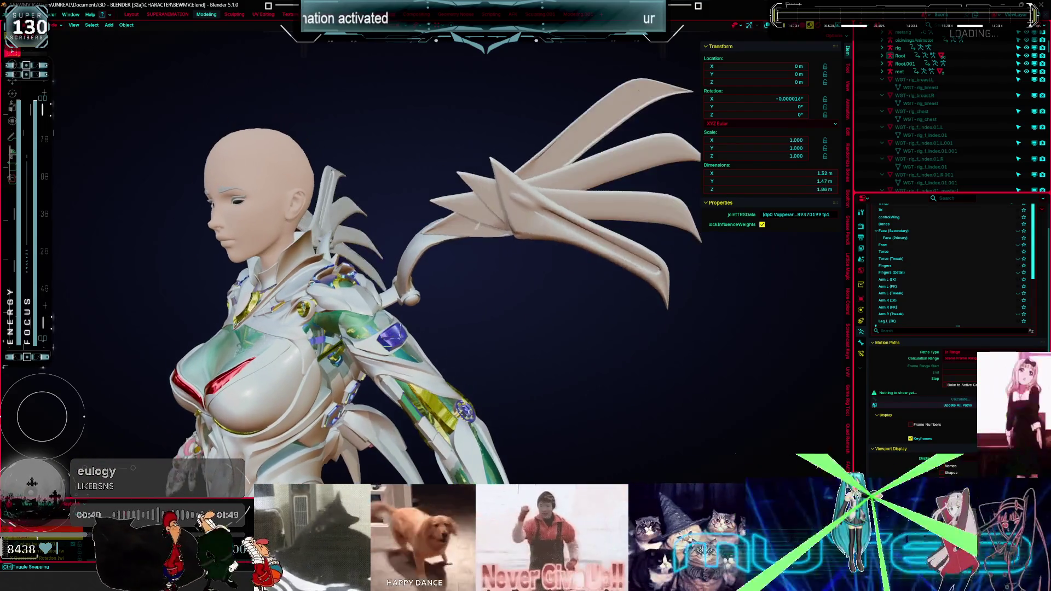
pyautogui.moveTo(490, 265)
pyautogui.mouseDown(button='middle')
pyautogui.moveTo(566, 277)
pyautogui.moveTo(430, 230)
pyautogui.moveTo(478, 252)
pyautogui.mouseUp(button='middle')
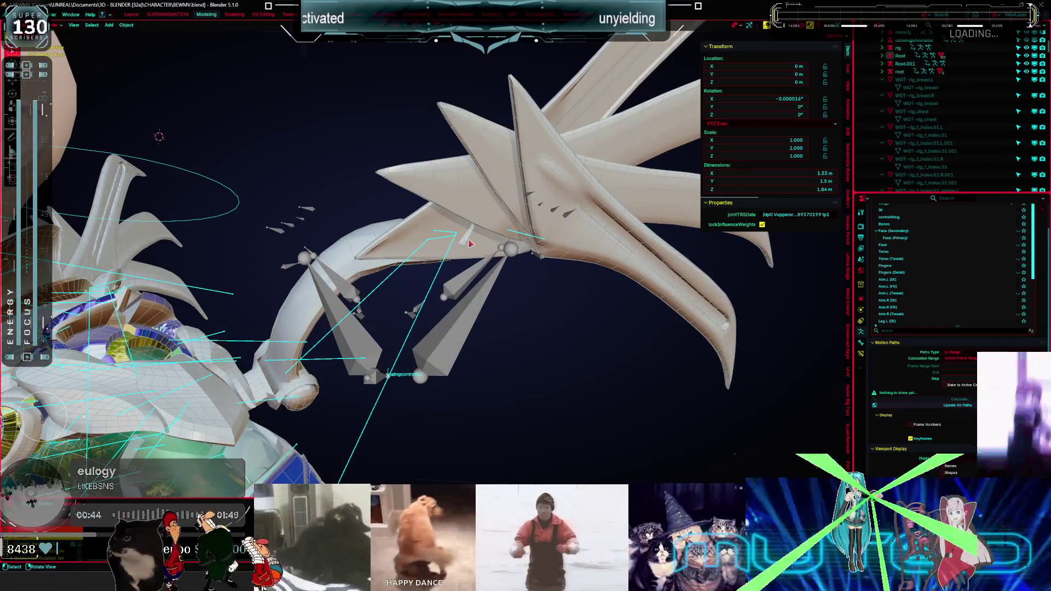
# Enter Edit Mode on Body.002, frame a selected face, then select the whole mesh.
pyautogui.press('Tab')
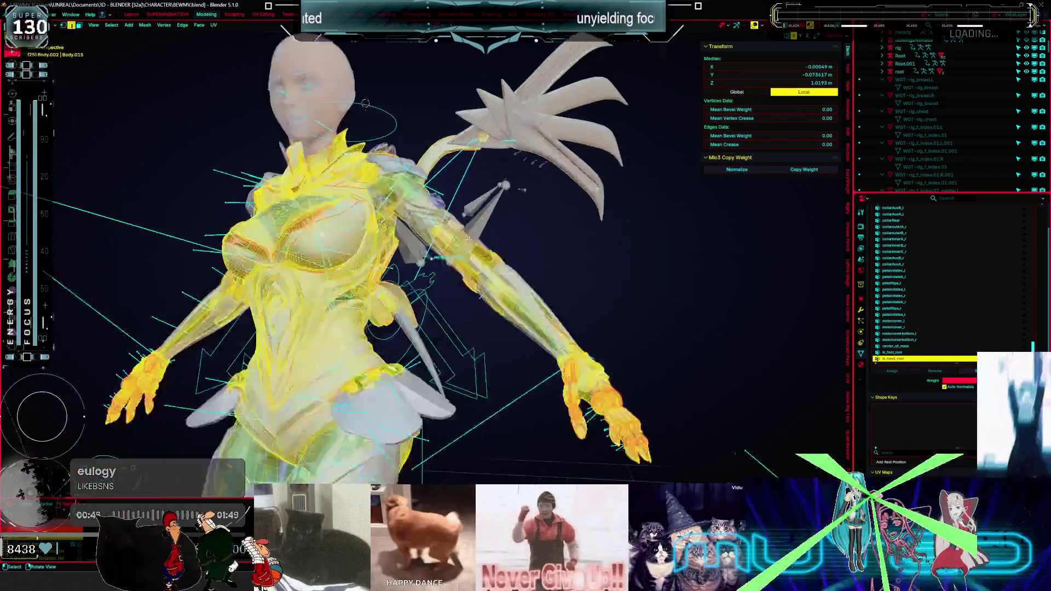
pyautogui.click(496, 221)
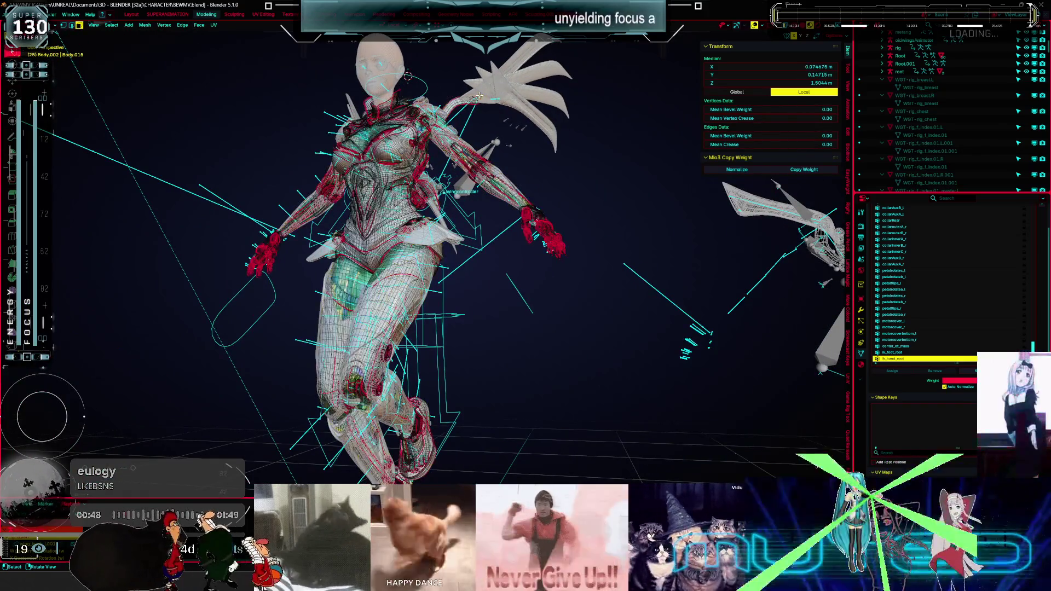
pyautogui.press('KP_Decimal')
pyautogui.moveTo(479, 95)
pyautogui.mouseDown(button='middle')
pyautogui.moveTo(290, 237)
pyautogui.moveTo(345, 190)
pyautogui.moveTo(361, 148)
pyautogui.moveTo(500, 161)
pyautogui.moveTo(435, 284)
pyautogui.moveTo(345, 242)
pyautogui.moveTo(328, 276)
pyautogui.mouseUp(button='middle')
pyautogui.press('a')
# Switch to solid shading, select another mesh part, and orbit back to a front view.
pyautogui.hotkey('shift', 'z')
pyautogui.click(499, 161)
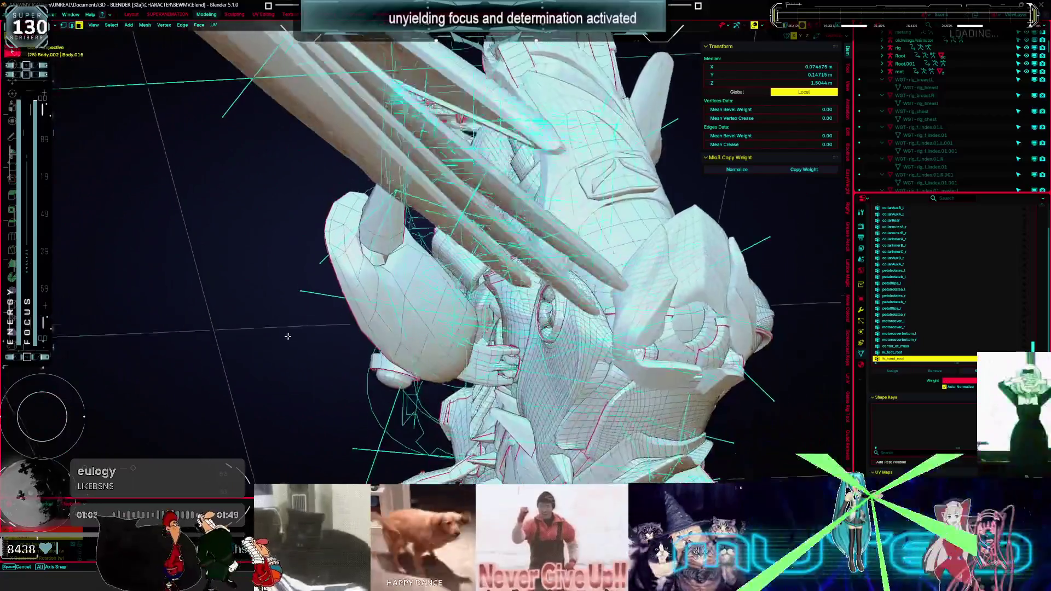
pyautogui.moveTo(288, 336)
pyautogui.mouseDown(button='middle')
pyautogui.moveTo(243, 242)
pyautogui.moveTo(492, 235)
pyautogui.moveTo(545, 248)
pyautogui.mouseUp(button='middle')
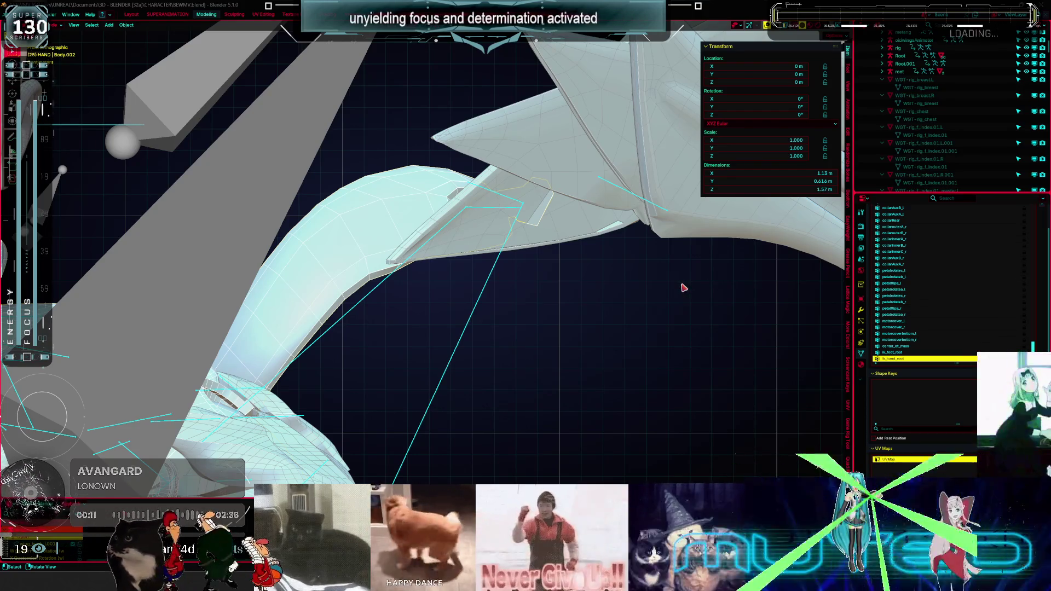
pyautogui.moveTo(684, 287); pyautogui.dragTo(520, 268, button='middle')
# Hide the transform sidebar, turn overlays on, and orbit to the character's back.
pyautogui.scroll(-5, 521, 269)
pyautogui.press('n')
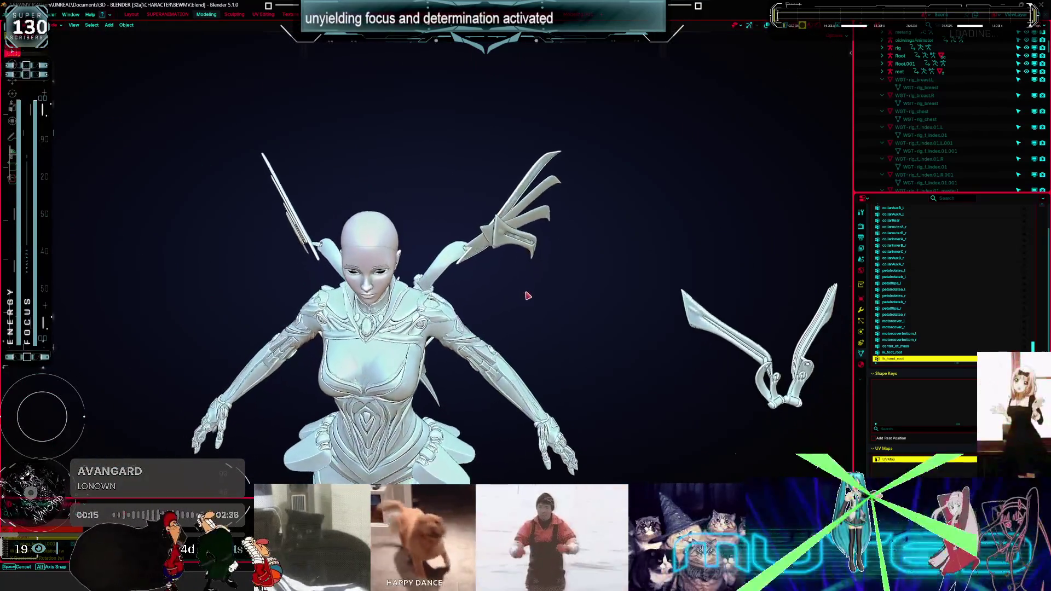
pyautogui.hotkey('shift', 'alt', 'z')
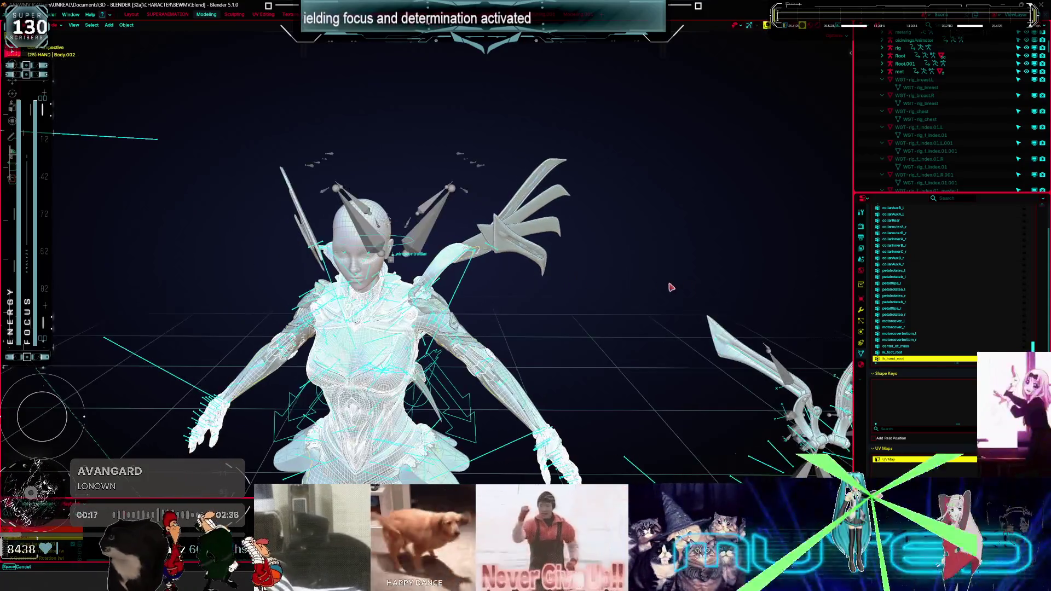
pyautogui.moveTo(671, 286); pyautogui.dragTo(406, 183, button='middle')
pyautogui.scroll(-3, 506, 252)
pyautogui.moveTo(507, 251)
pyautogui.mouseDown(button='middle')
pyautogui.moveTo(521, 310)
pyautogui.moveTo(354, 288)
pyautogui.mouseUp(button='middle')
# Turn overlays off, zoom and pan onto the wing rig, and select the oldwingsAnimator armature.
pyautogui.hotkey('shift', 'alt', 'z')
pyautogui.hotkey('shift', 'alt', 'z')
pyautogui.hotkey('shift', 'alt', 'z')
pyautogui.hotkey('shift', 'alt', 'z')
pyautogui.moveTo(453, 281)
pyautogui.mouseDown(button='middle')
pyautogui.moveTo(417, 285)
pyautogui.moveTo(434, 252)
pyautogui.mouseUp(button='middle')
pyautogui.scroll(4, 403, 264)
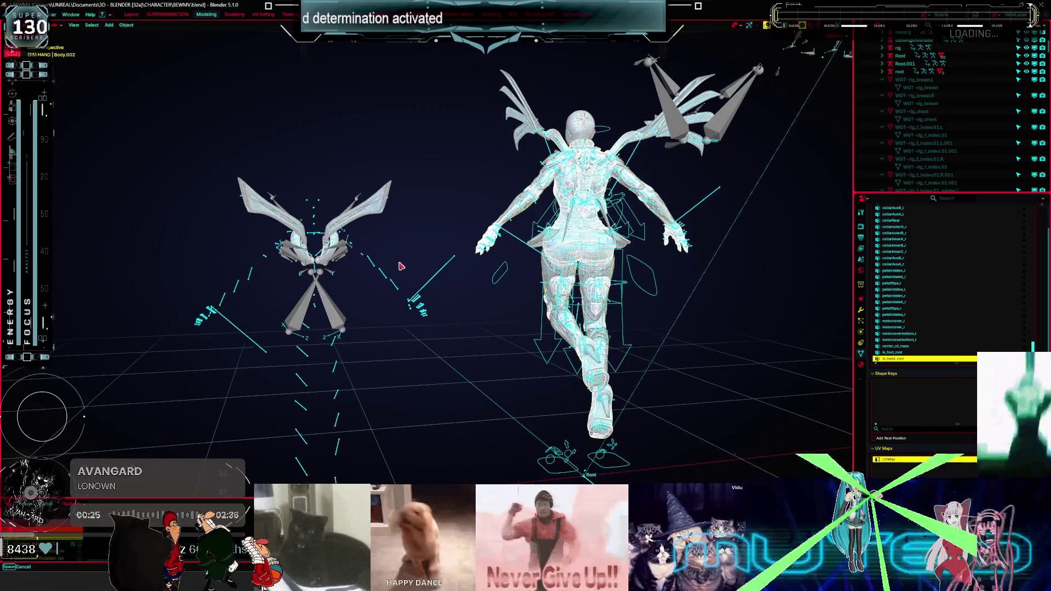
pyautogui.scroll(2, 316, 264)
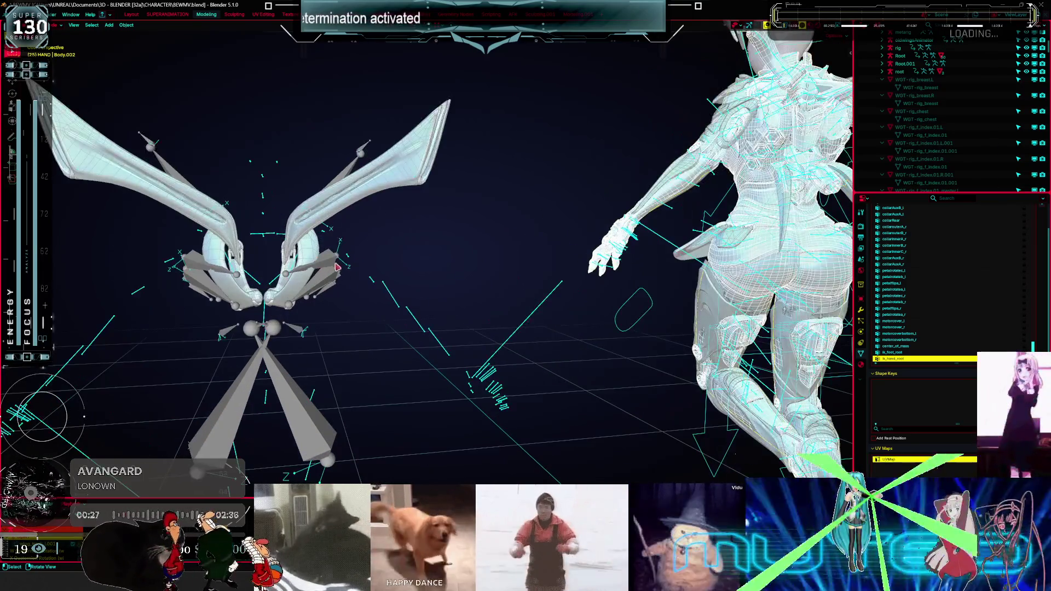
pyautogui.scroll(2, 329, 257)
pyautogui.keyDown('shift'); pyautogui.moveTo(389, 235); pyautogui.dragTo(404, 259, button='middle'); pyautogui.keyUp('shift')
pyautogui.click(403, 403)
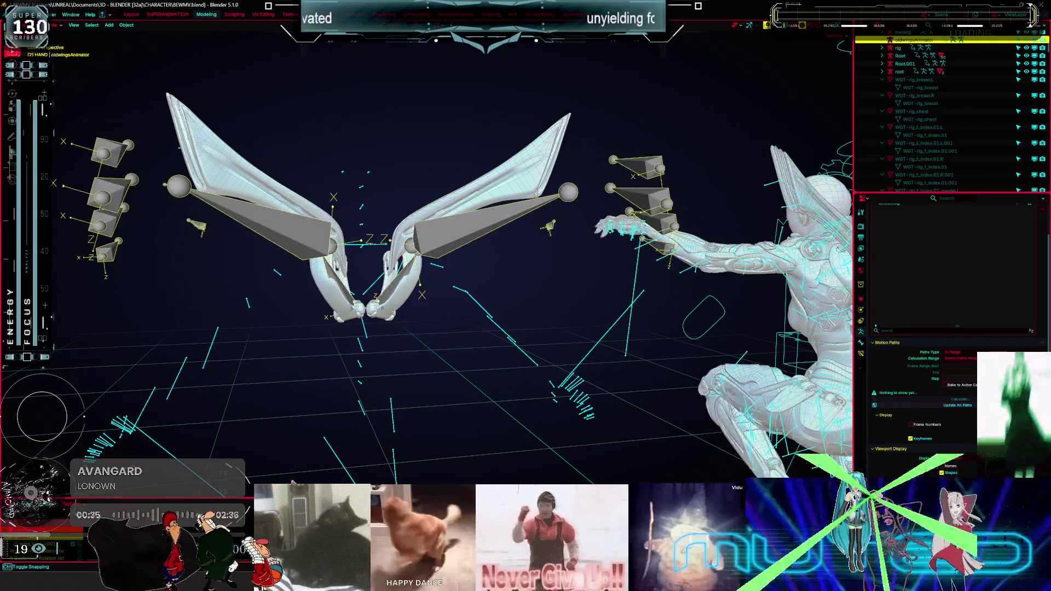
# Make root active, switch the wing rig to Pose Position, and open the SUPERANIMATION workspace.
pyautogui.click(381, 250)
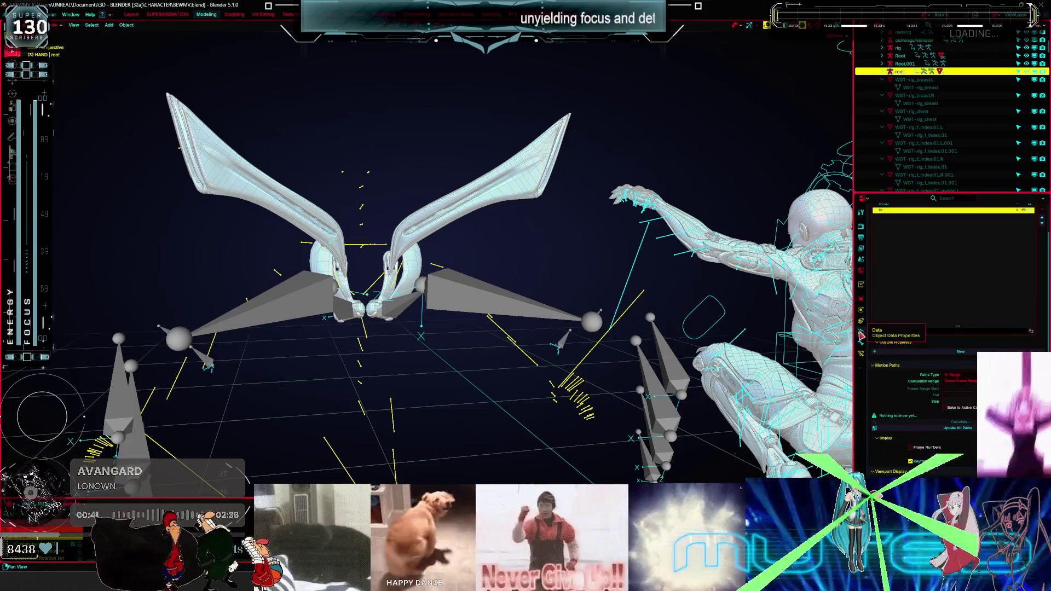
pyautogui.scroll(3, 898, 368)
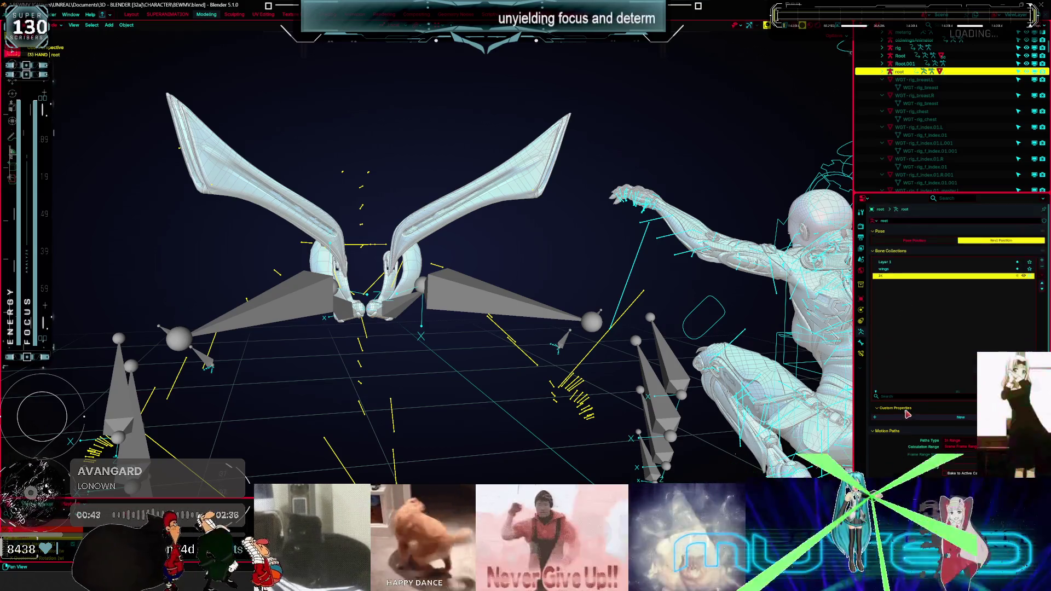
pyautogui.click(937, 242)
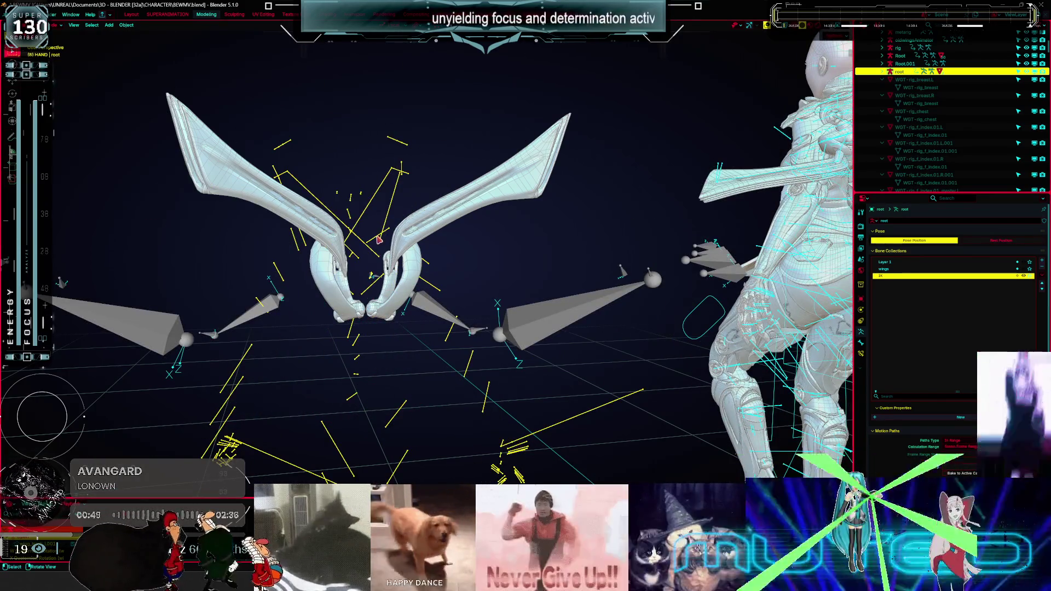
pyautogui.click(167, 14)
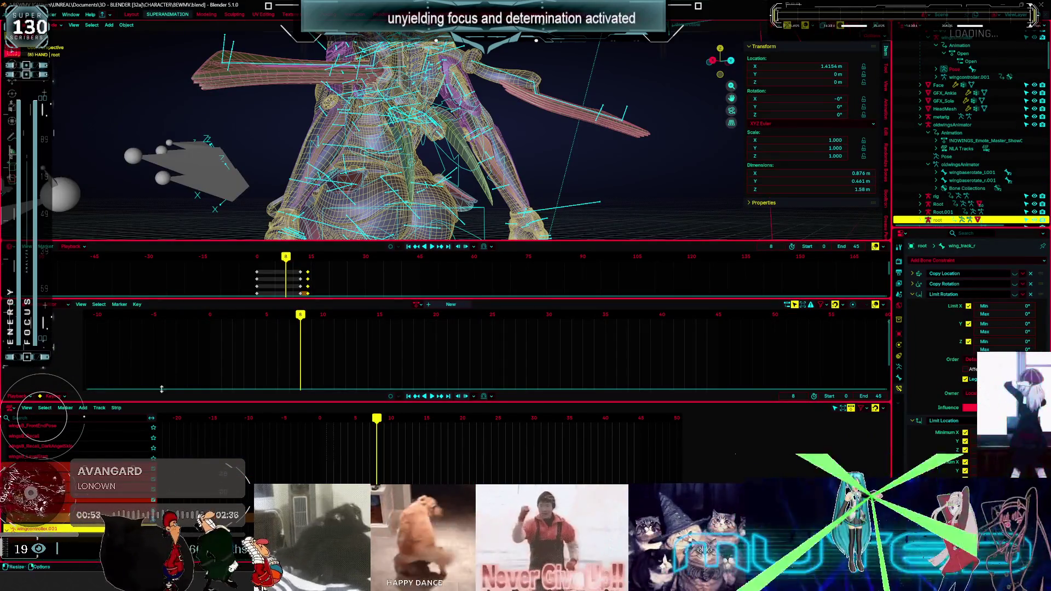
pyautogui.moveTo(347, 128); pyautogui.dragTo(257, 147, button='middle')
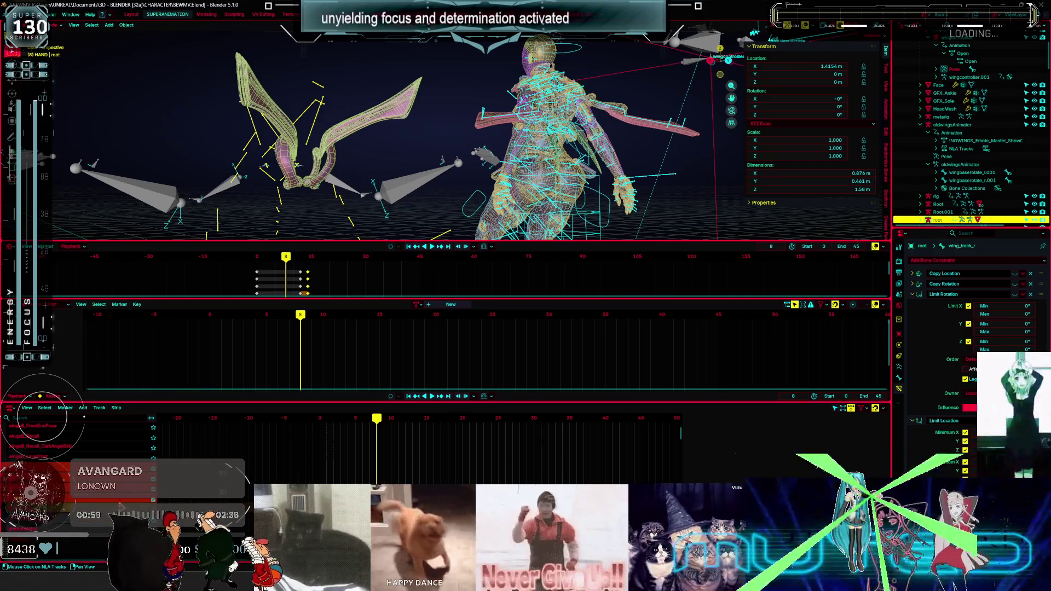
pyautogui.scroll(-3, 82, 438)
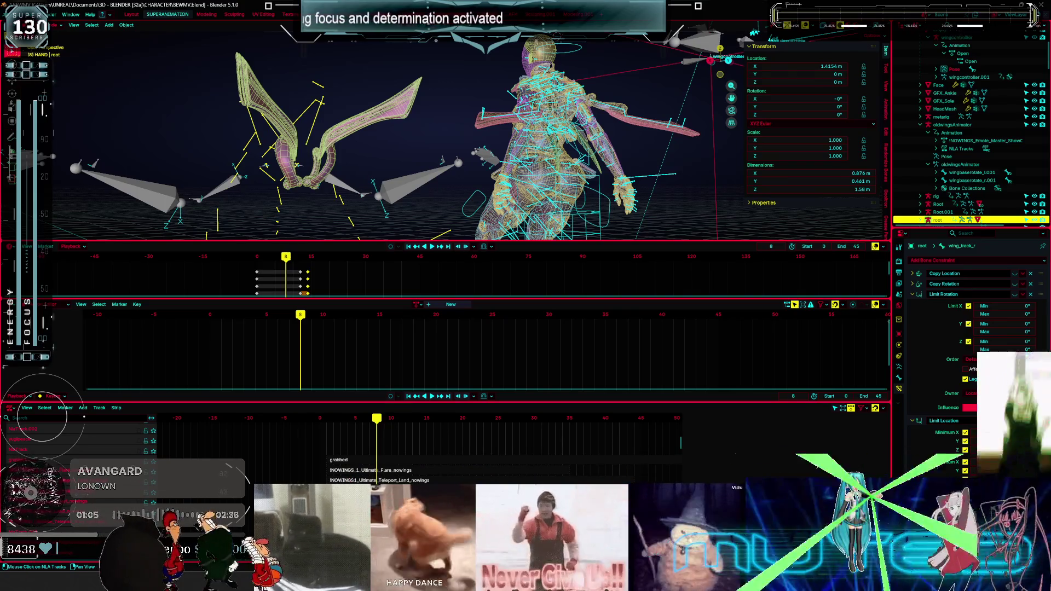
pyautogui.scroll(-3, 84, 417)
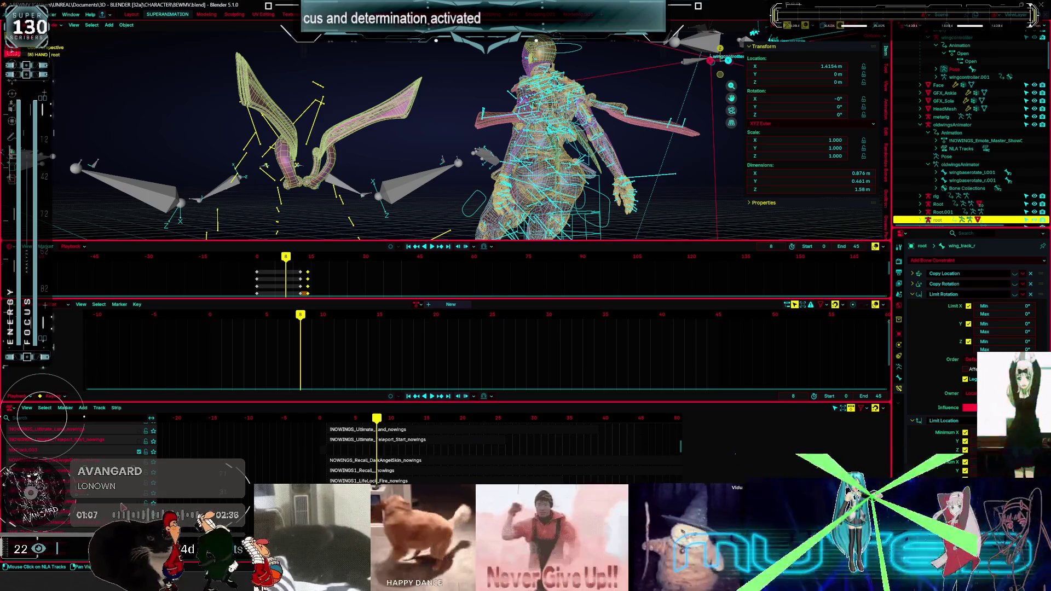
pyautogui.click(141, 454)
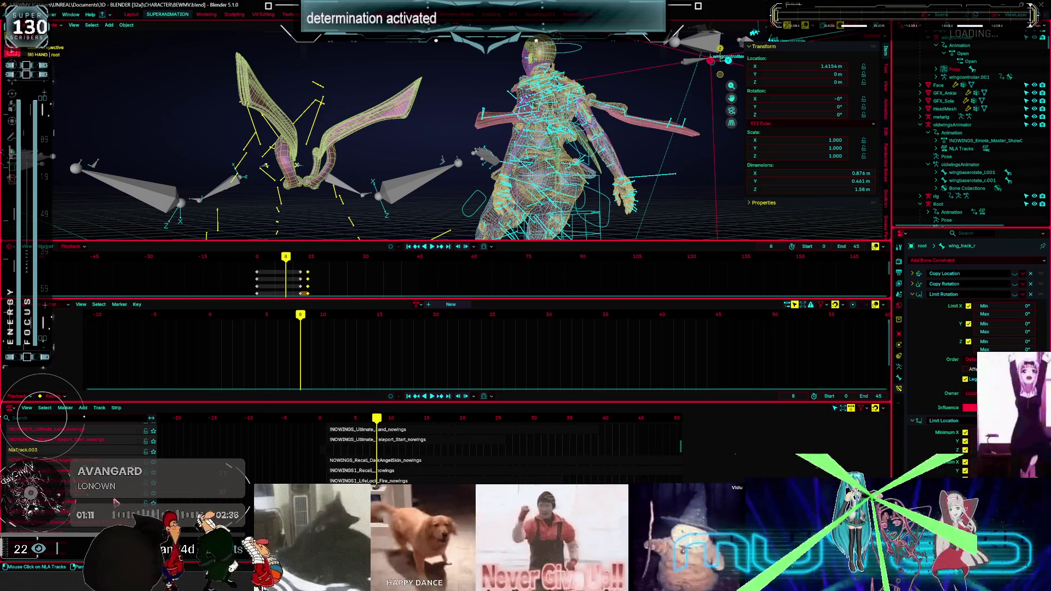
pyautogui.scroll(-10, 84, 417)
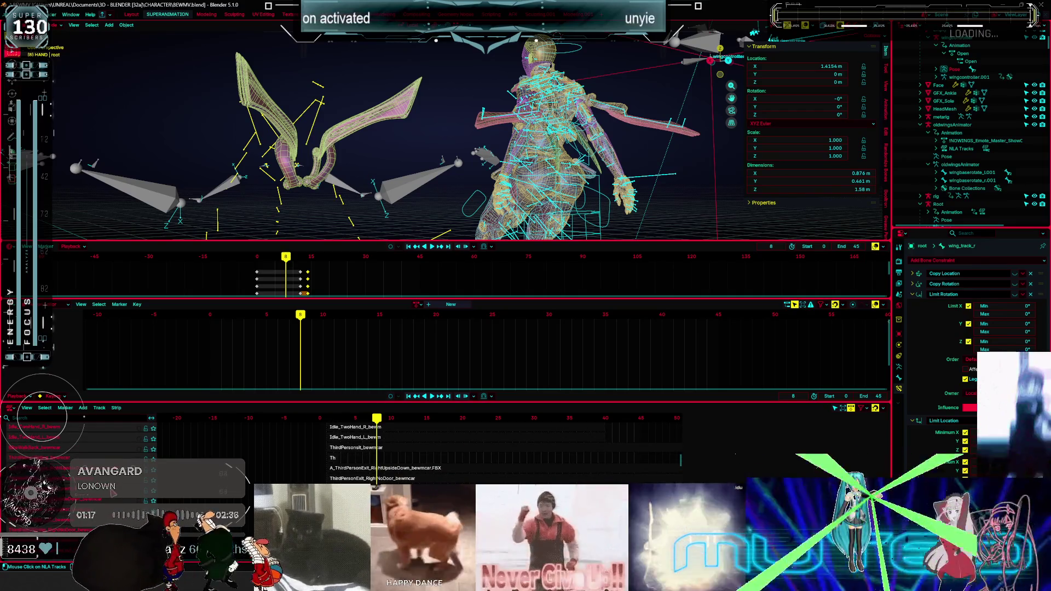
pyautogui.scroll(-3, 114, 492)
pyautogui.scroll(-3, 113, 500)
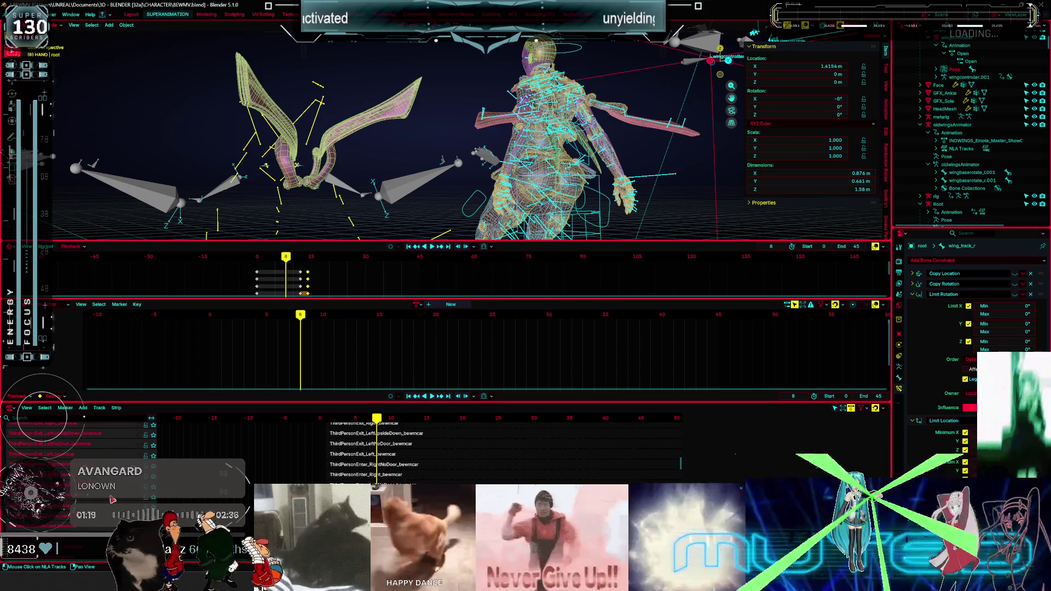
pyautogui.scroll(-10, 112, 499)
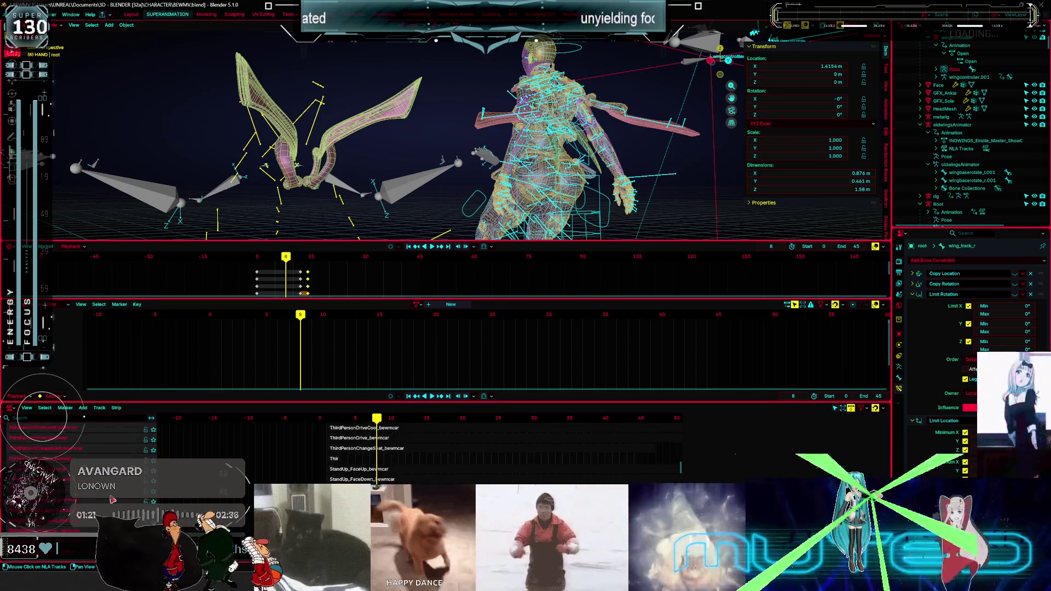
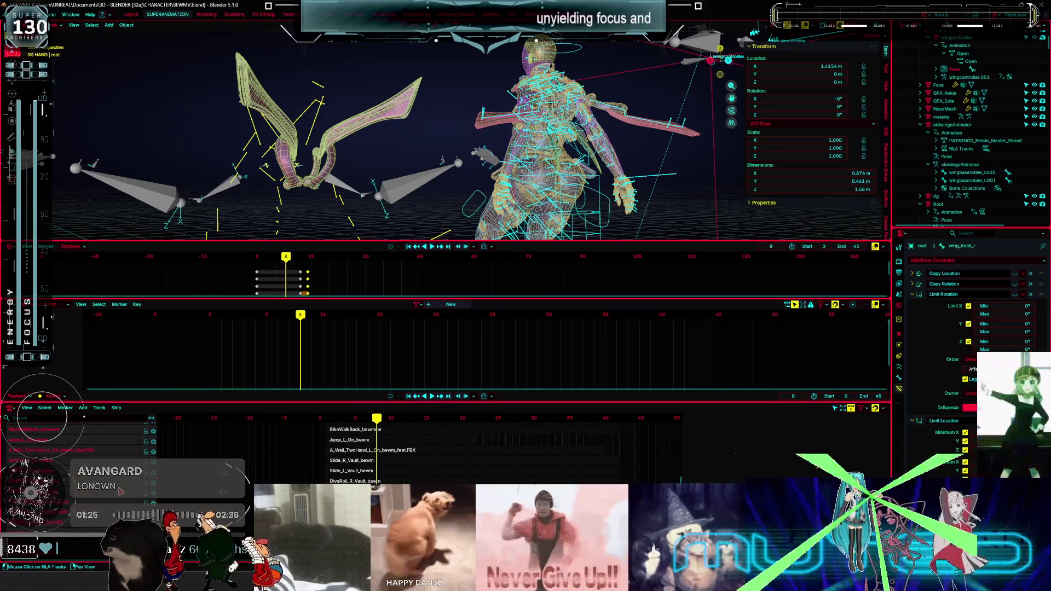
# Solo the INOWINGS_Ultimate_Land_nowings track and scrub to preview its arms-outstretched landing pose at frame 5.
pyautogui.scroll(-6, 112, 500)
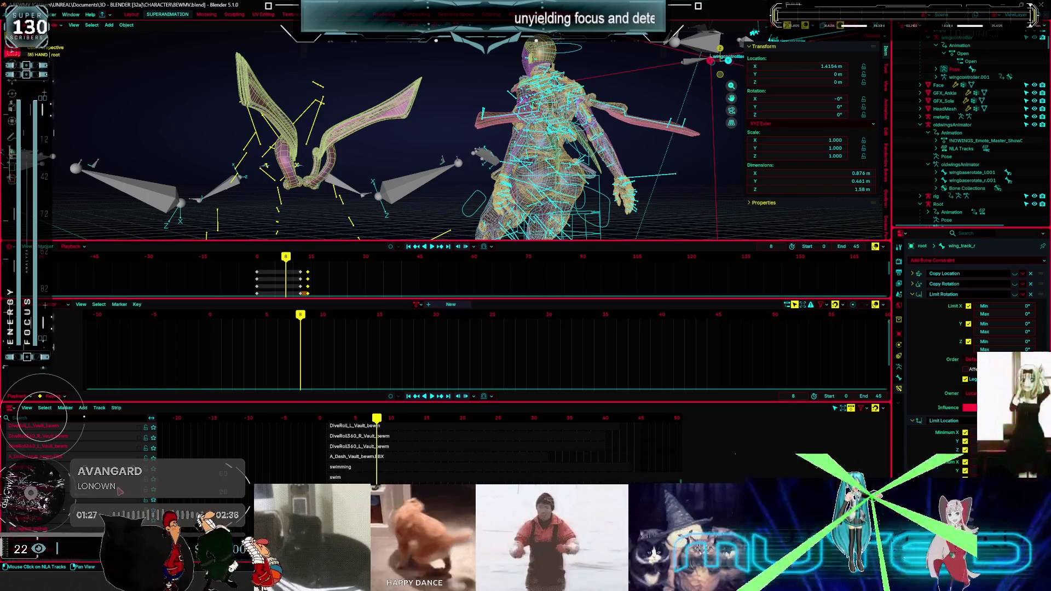
pyautogui.scroll(-5, 42, 417)
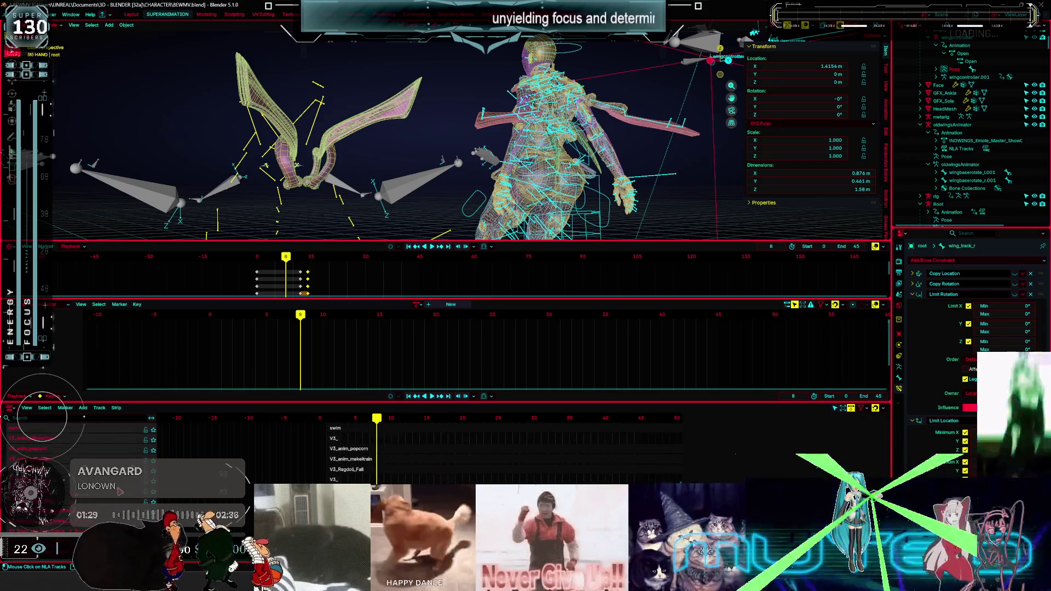
pyautogui.scroll(-5, 43, 417)
pyautogui.scroll(-3, 42, 417)
pyautogui.scroll(-8, 42, 417)
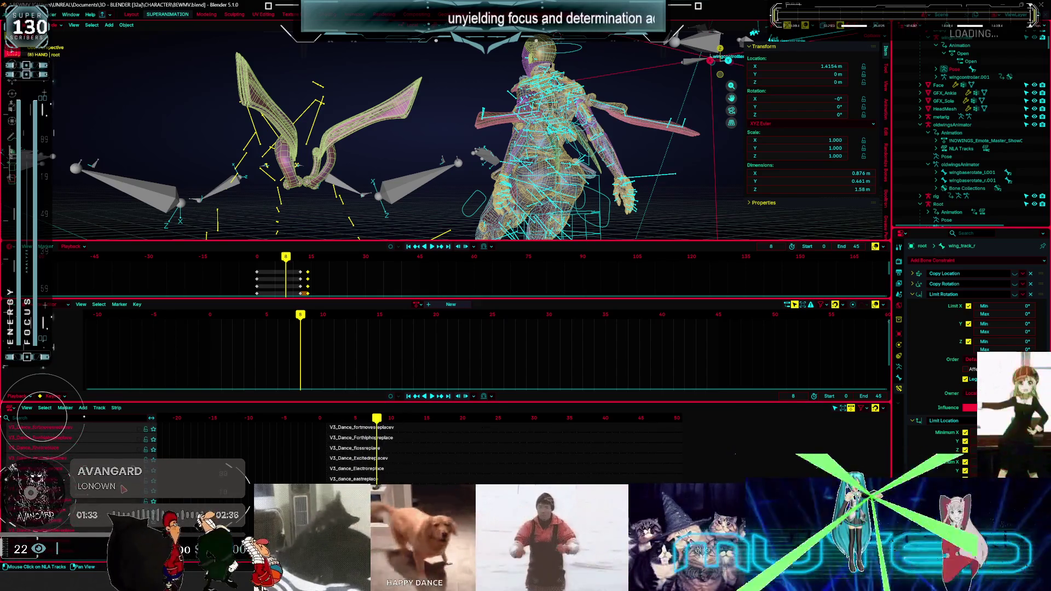
pyautogui.scroll(-10, 42, 417)
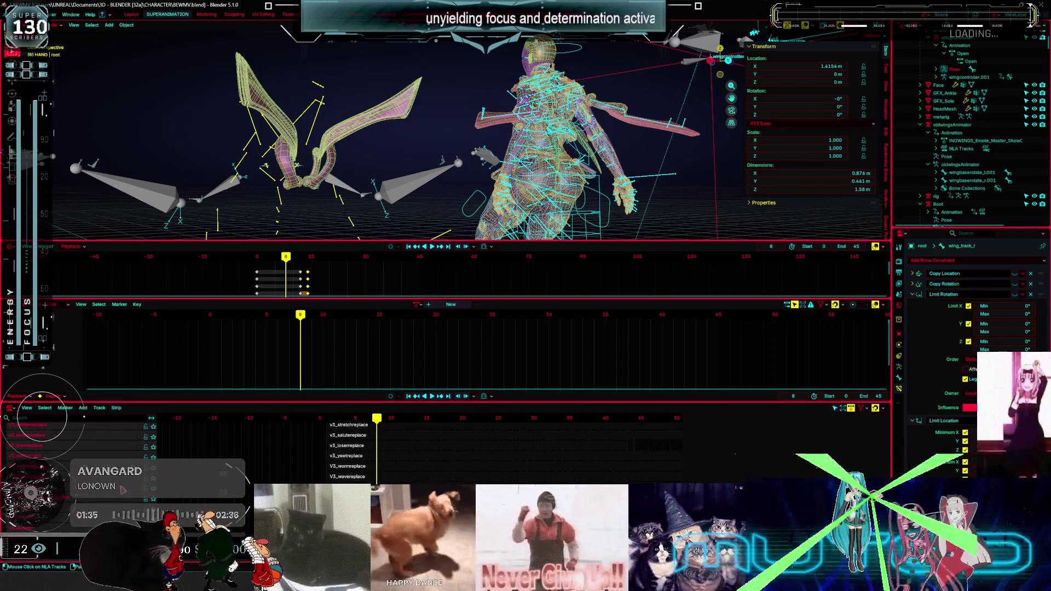
pyautogui.scroll(-5, 42, 417)
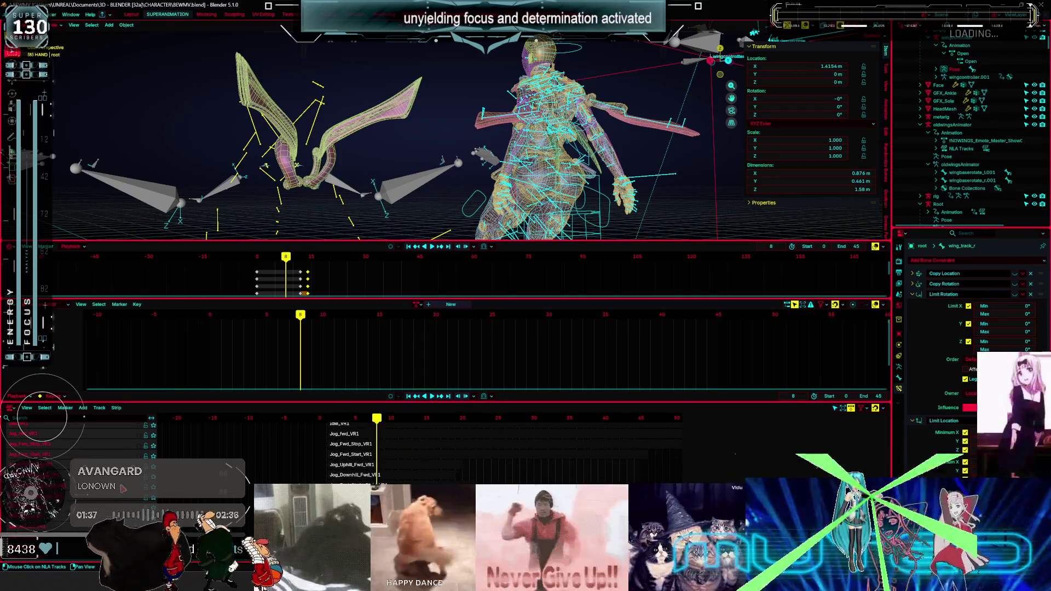
pyautogui.scroll(3, 42, 417)
pyautogui.scroll(-5, 42, 417)
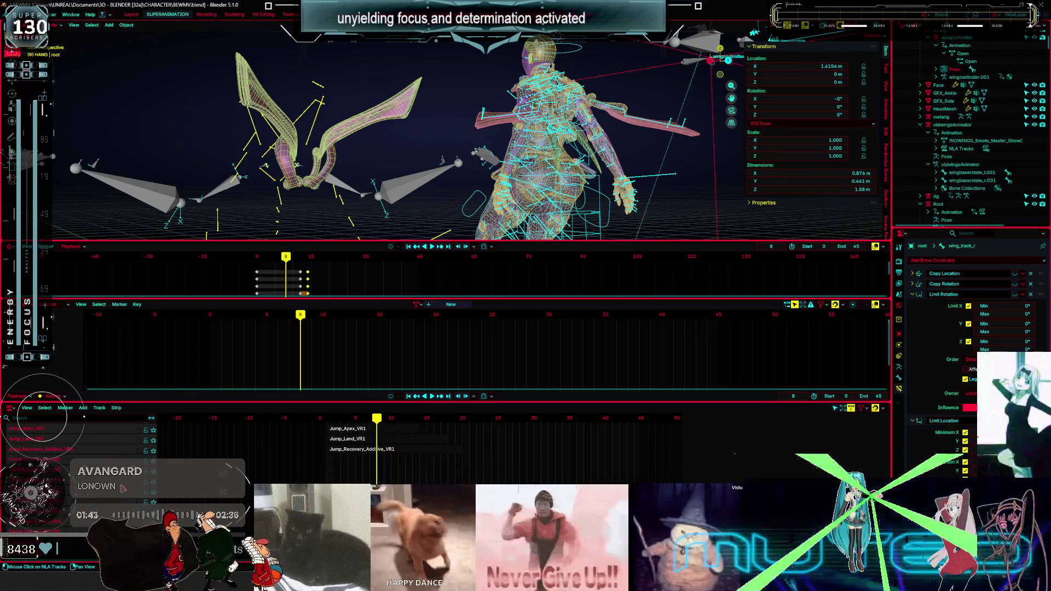
pyautogui.scroll(-5, 42, 417)
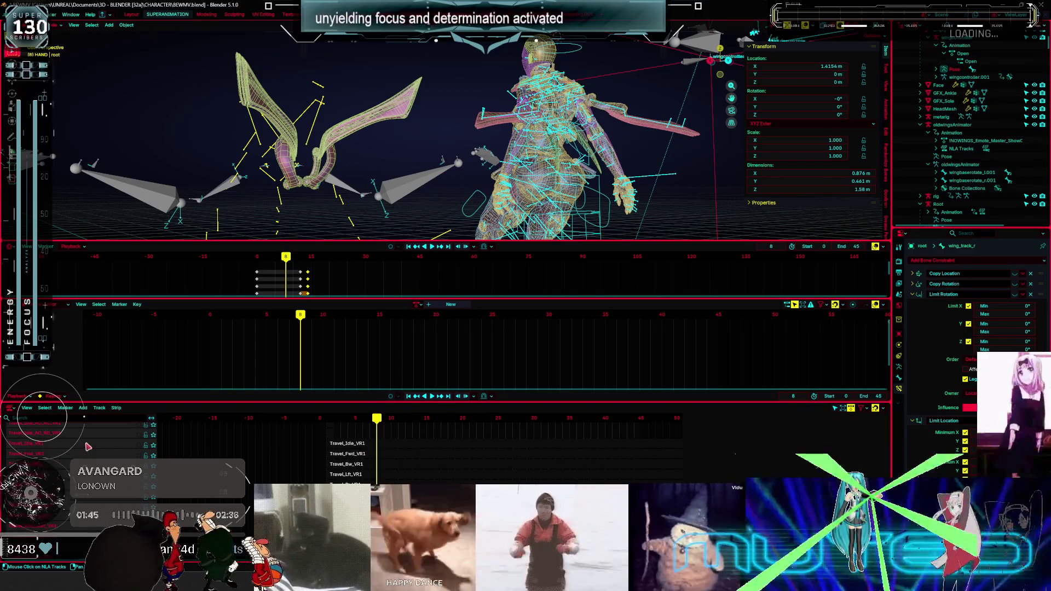
pyautogui.scroll(-3, 88, 446)
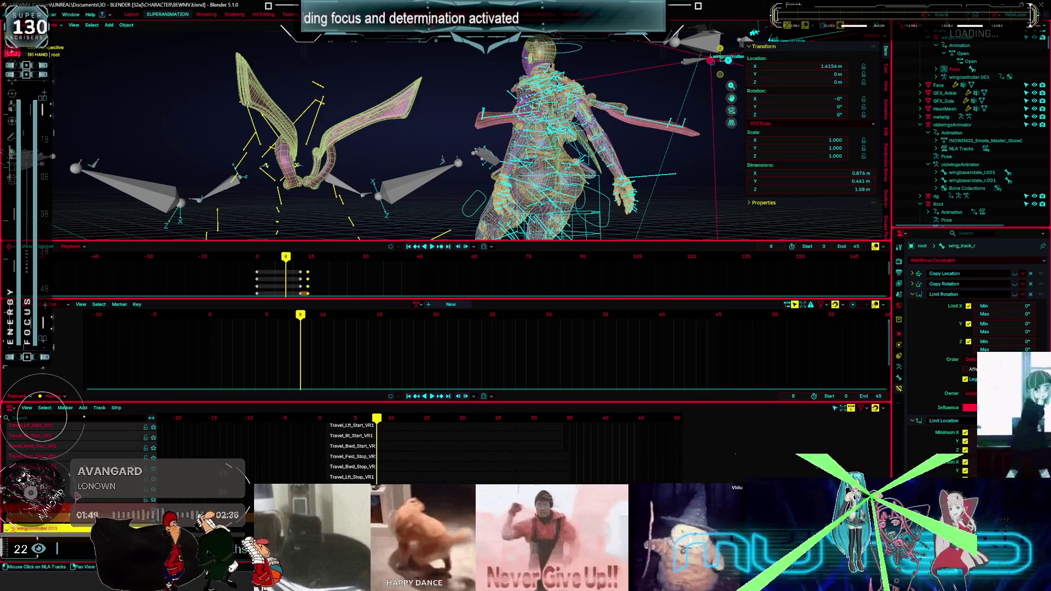
pyautogui.scroll(3, 84, 417)
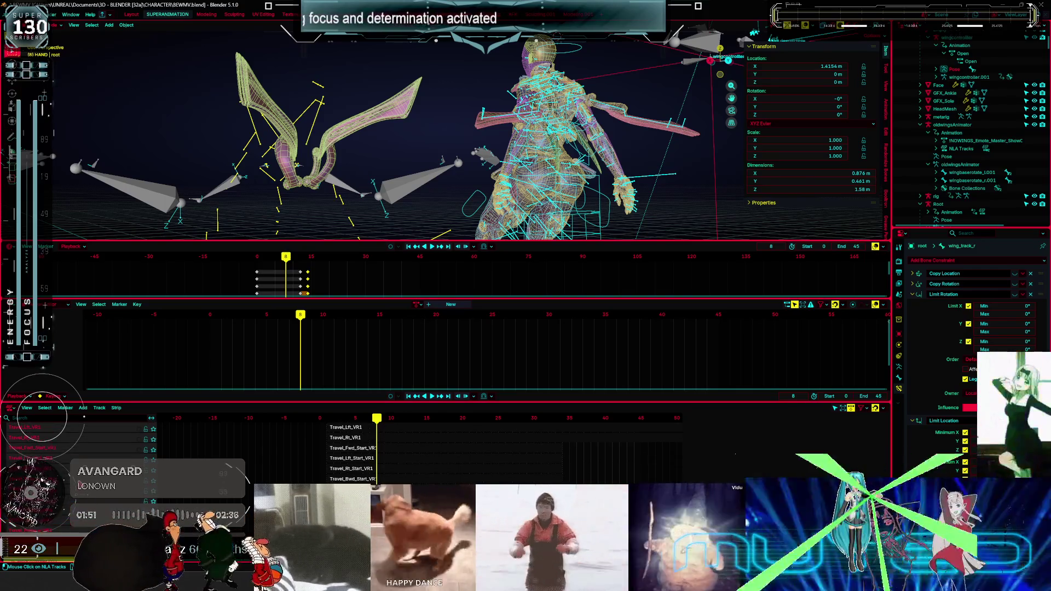
pyautogui.scroll(6, 84, 417)
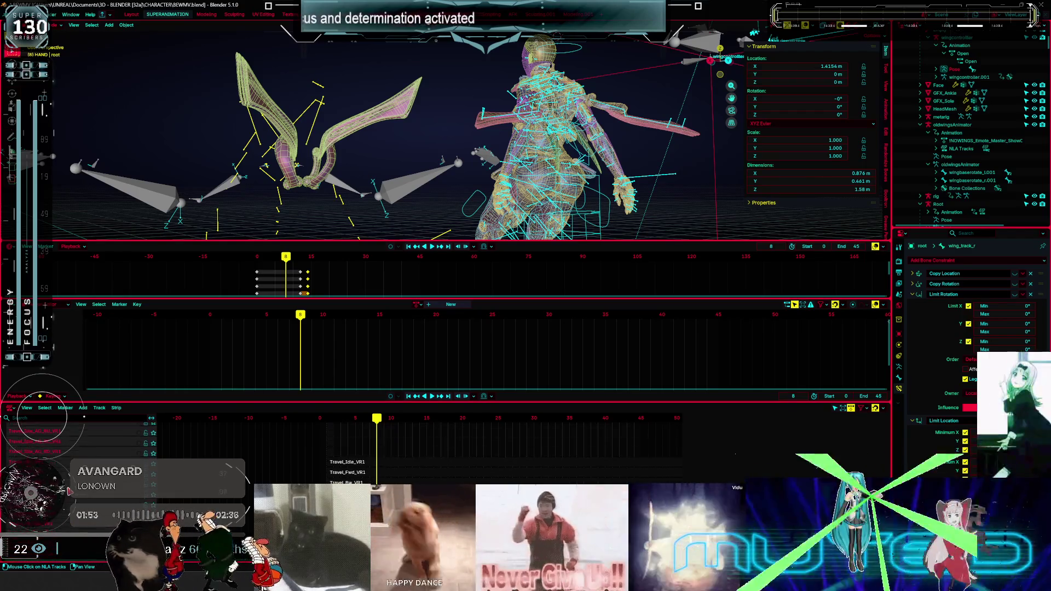
pyautogui.scroll(2, 84, 417)
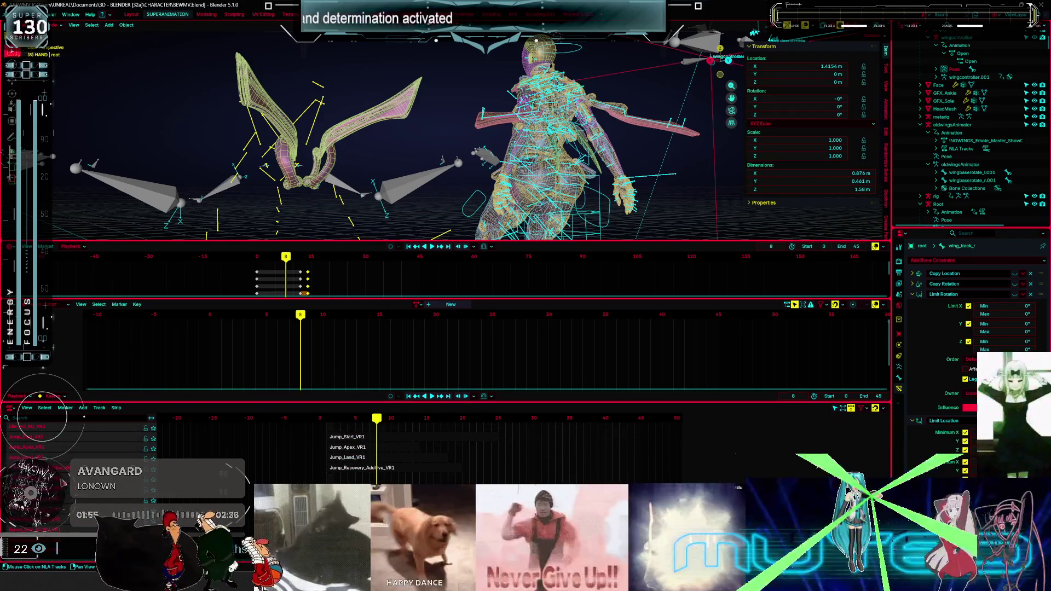
pyautogui.scroll(3, 84, 417)
pyautogui.scroll(5, 83, 417)
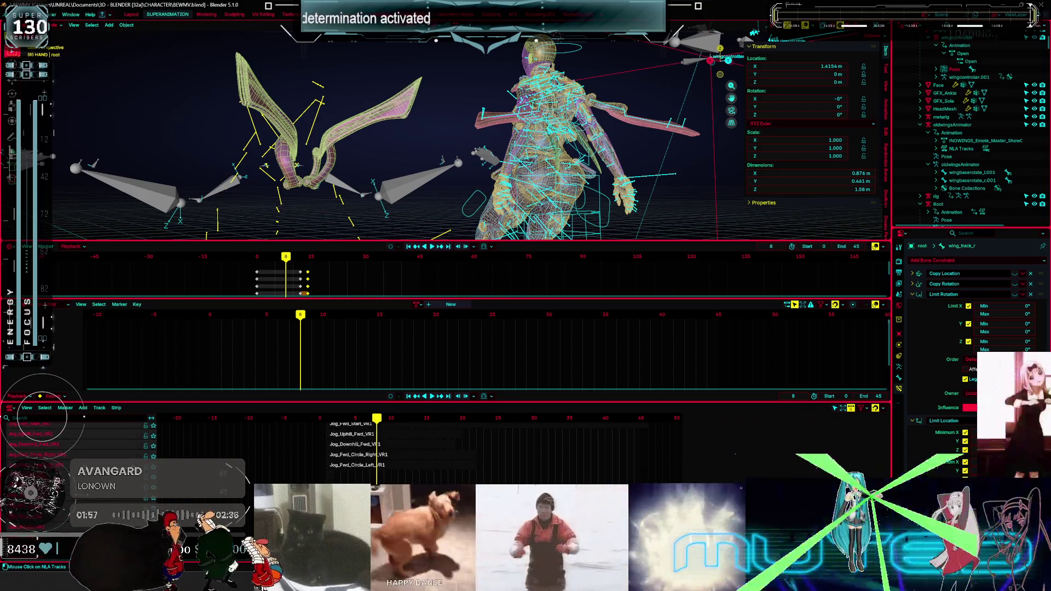
pyautogui.scroll(3, 83, 417)
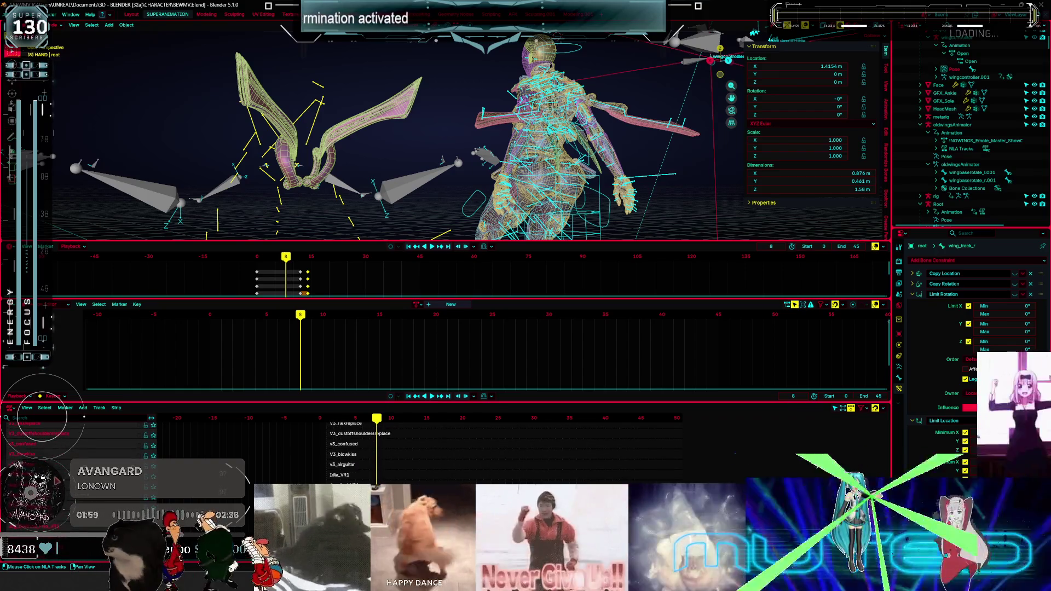
pyautogui.scroll(3, 84, 417)
pyautogui.scroll(3, 83, 417)
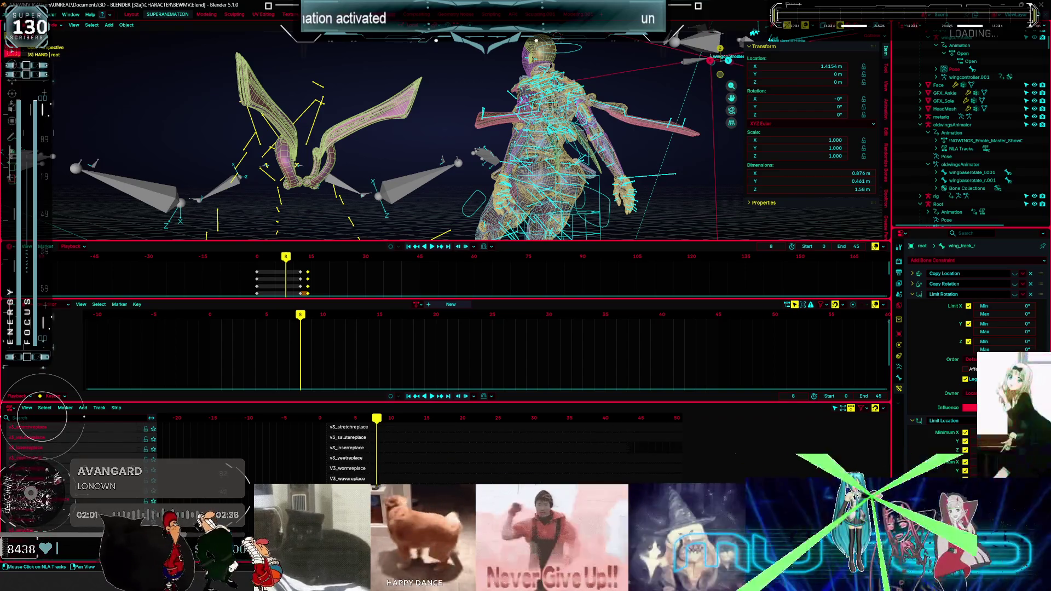
pyautogui.scroll(10, 84, 417)
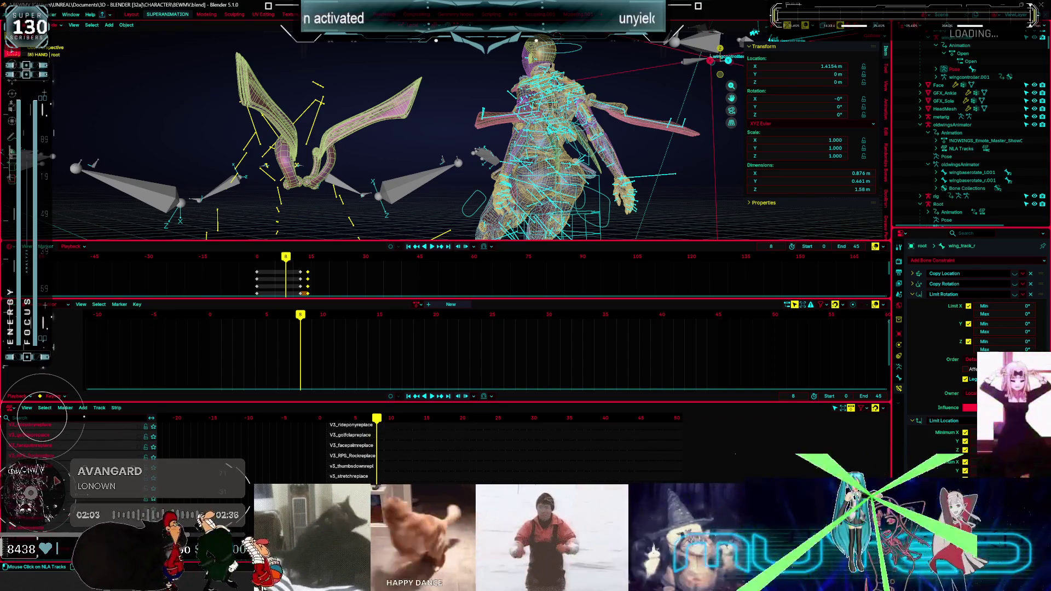
pyautogui.scroll(2, 84, 417)
pyautogui.scroll(5, 84, 417)
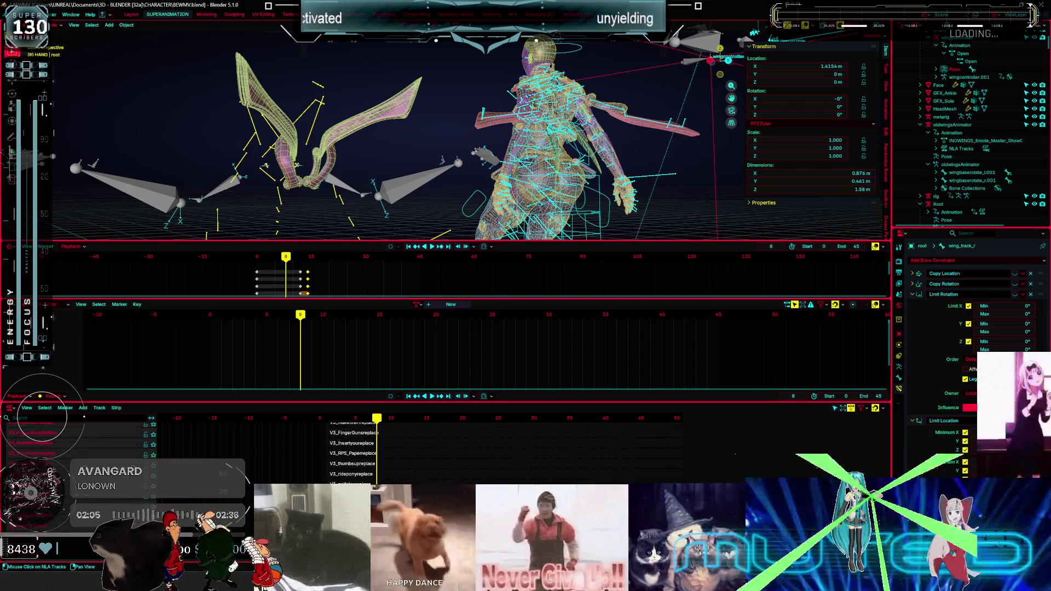
pyautogui.scroll(8, 84, 417)
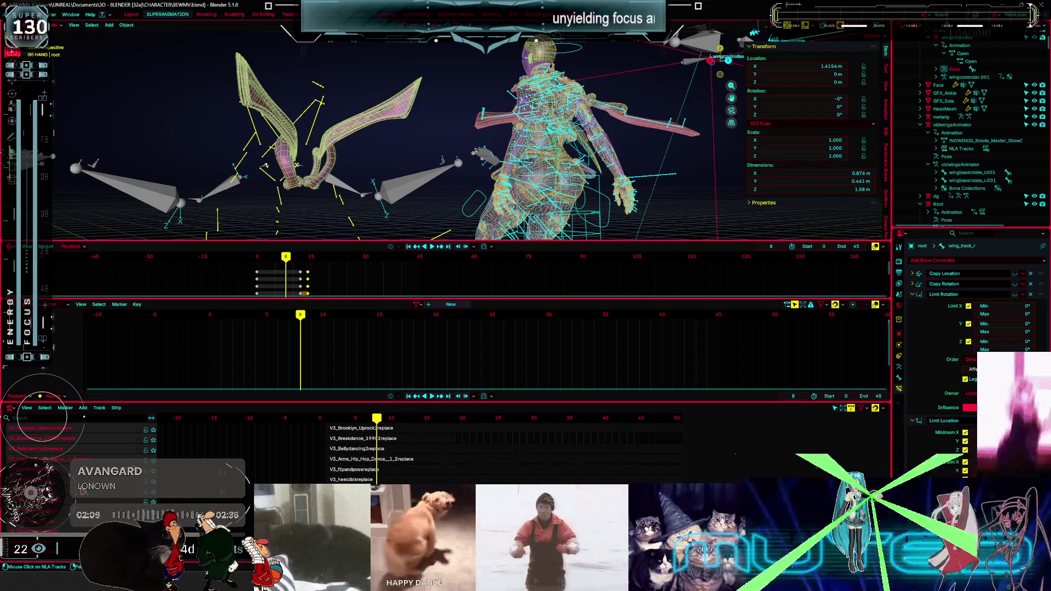
pyautogui.scroll(2, 84, 417)
pyautogui.scroll(2, 84, 417)
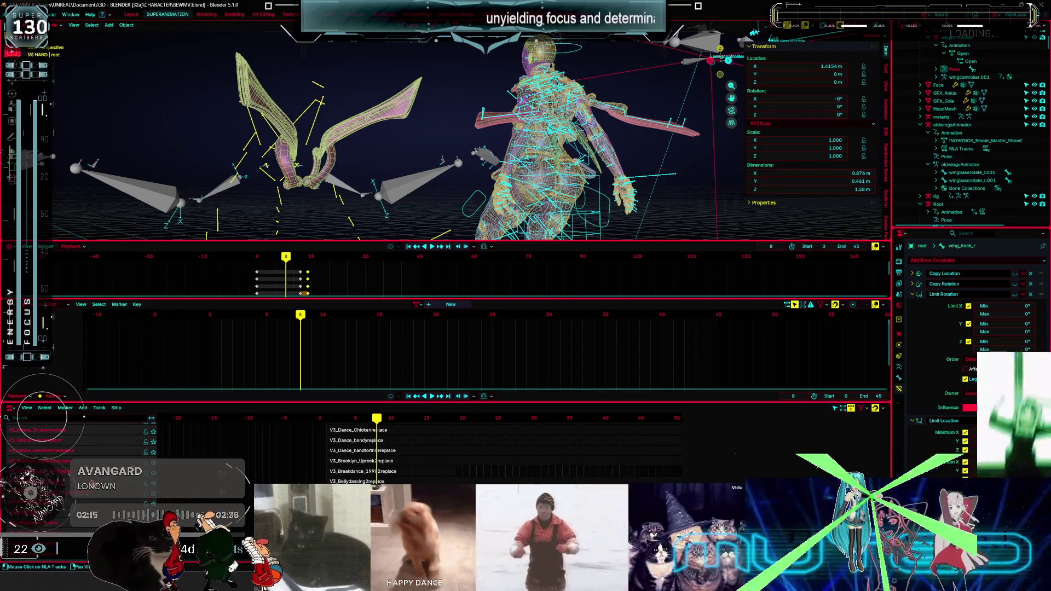
pyautogui.scroll(2, 84, 417)
pyautogui.scroll(2, 84, 417)
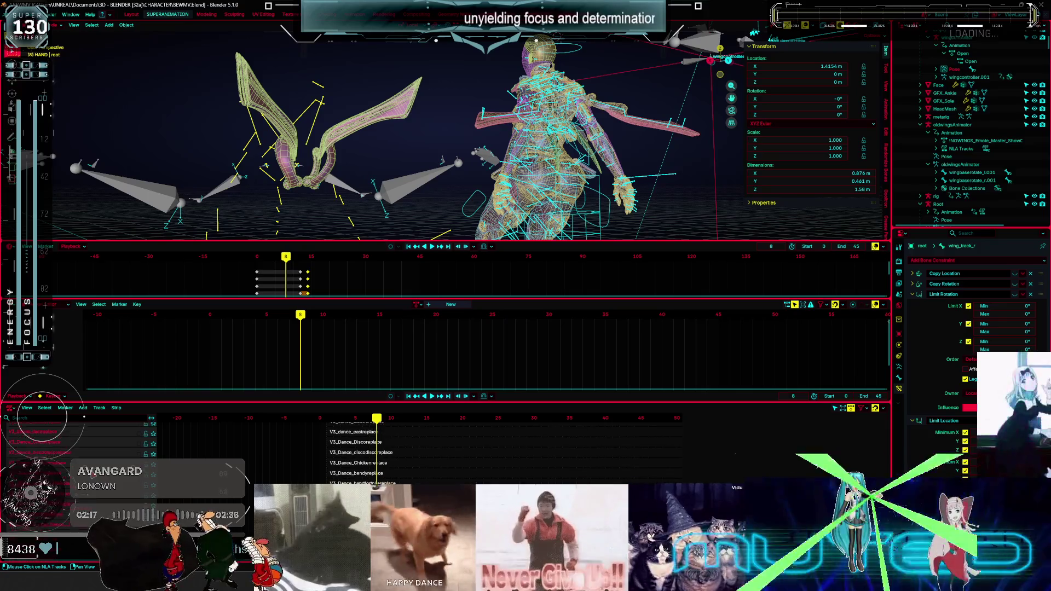
pyautogui.scroll(2, 84, 418)
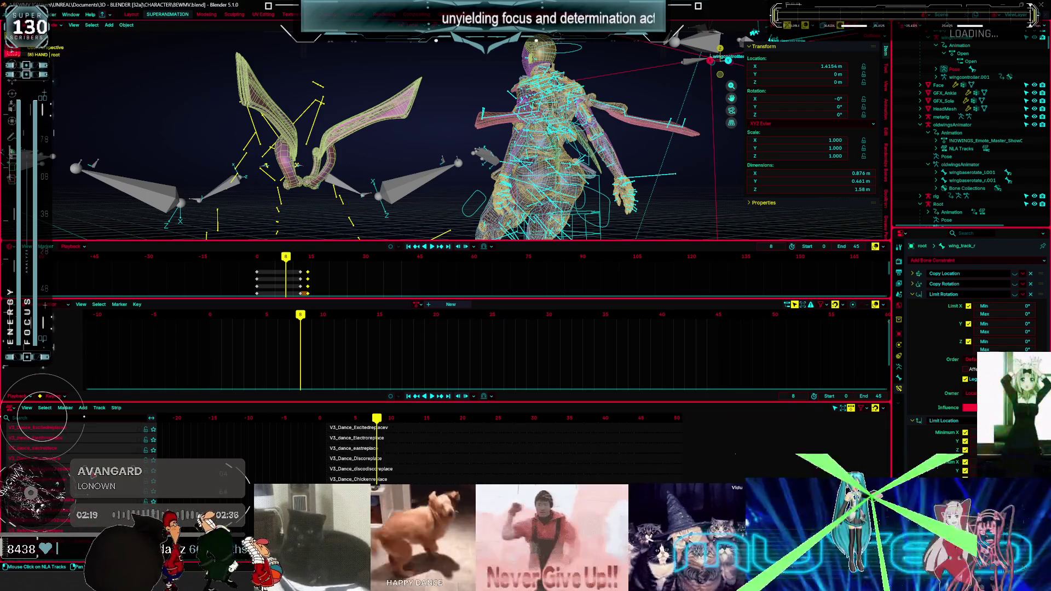
pyautogui.scroll(2, 84, 417)
pyautogui.scroll(2, 84, 417)
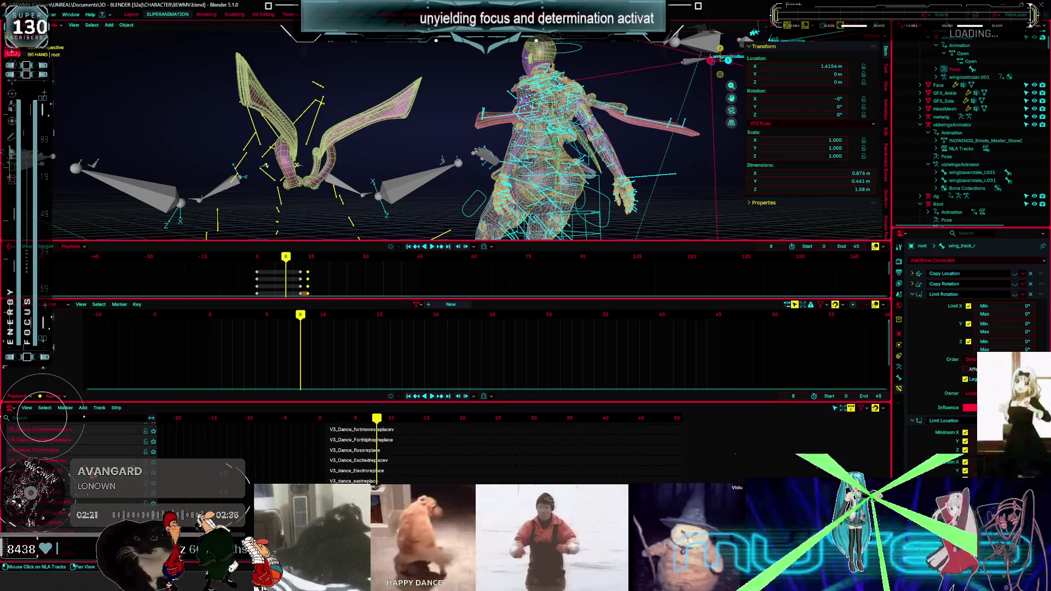
pyautogui.scroll(2, 84, 417)
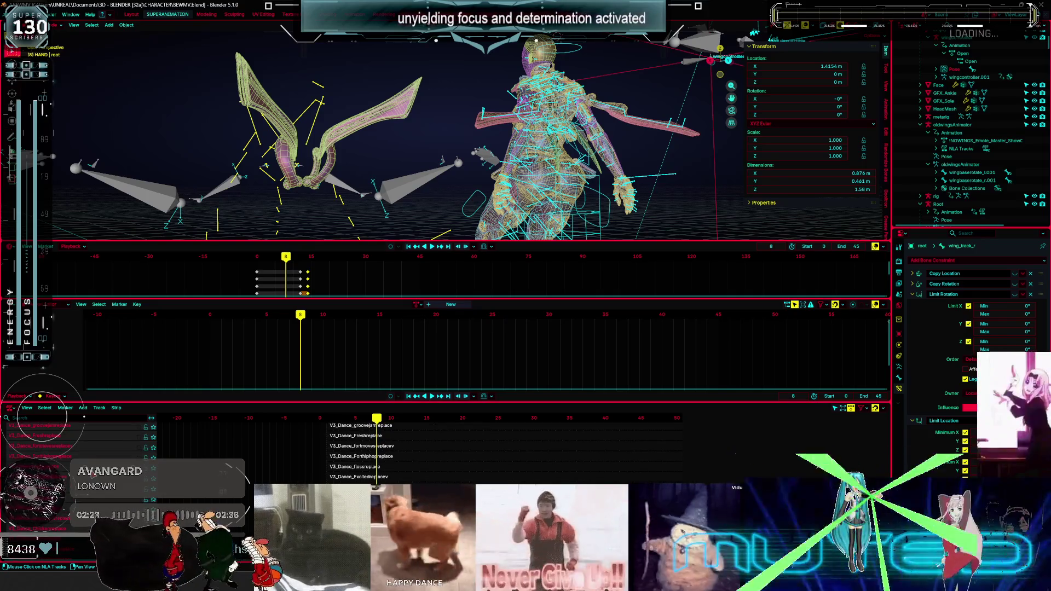
pyautogui.scroll(2, 83, 417)
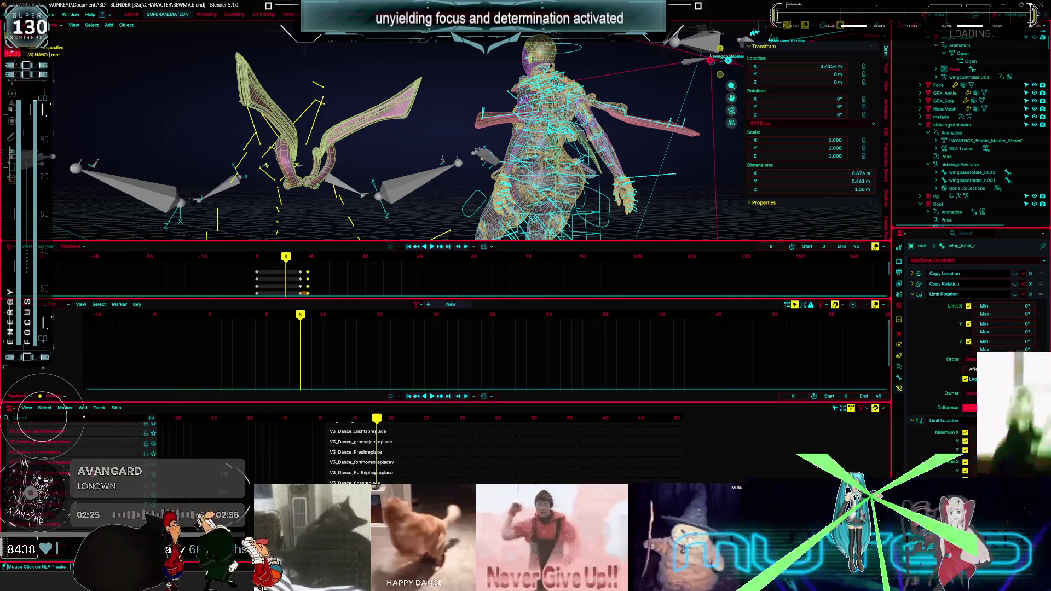
pyautogui.scroll(5, 84, 417)
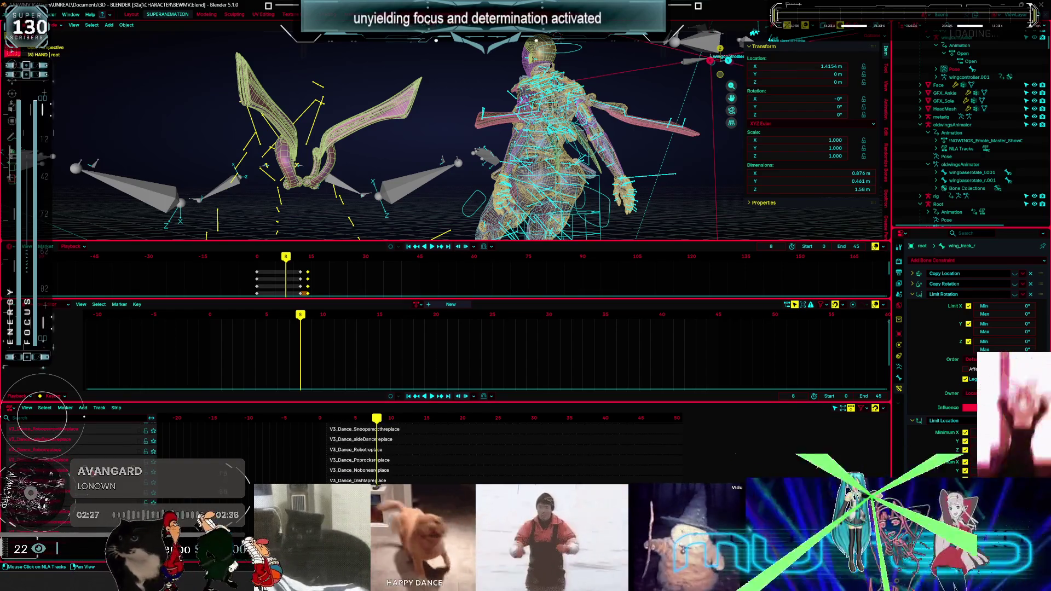
pyautogui.scroll(8, 84, 417)
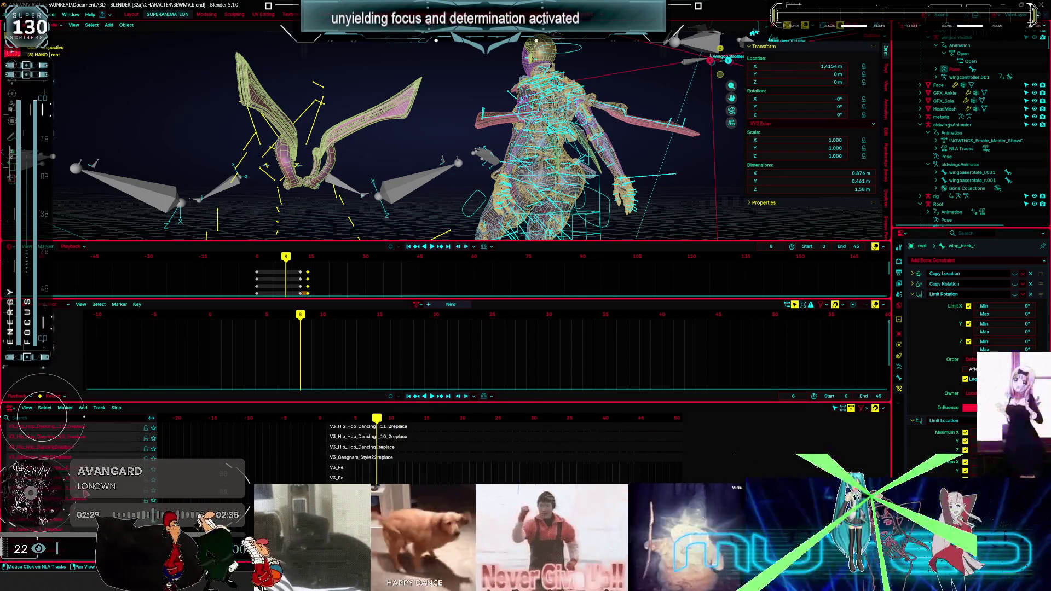
pyautogui.scroll(8, 84, 417)
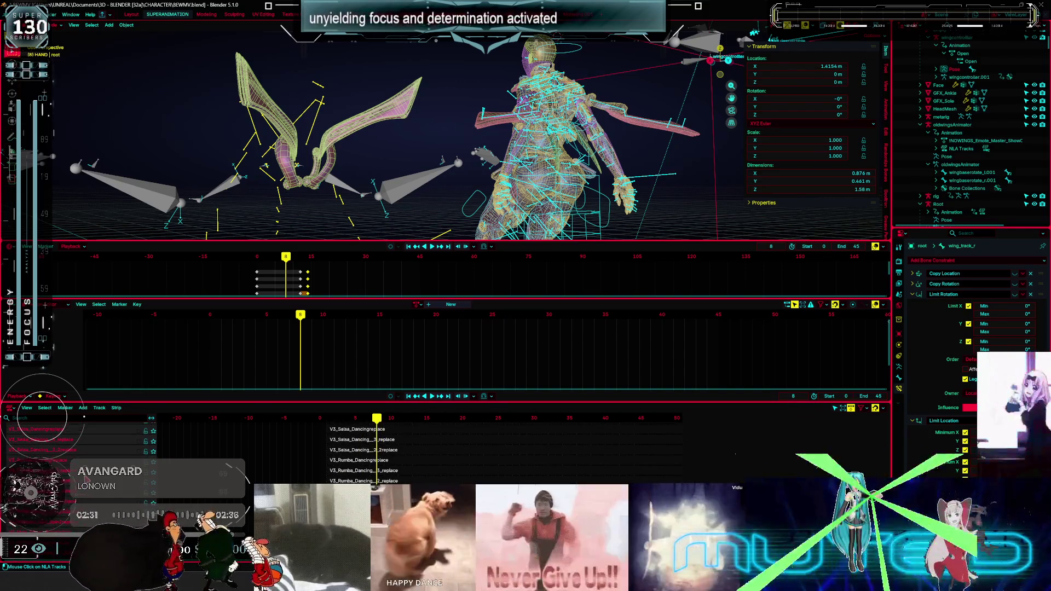
pyautogui.scroll(3, 84, 418)
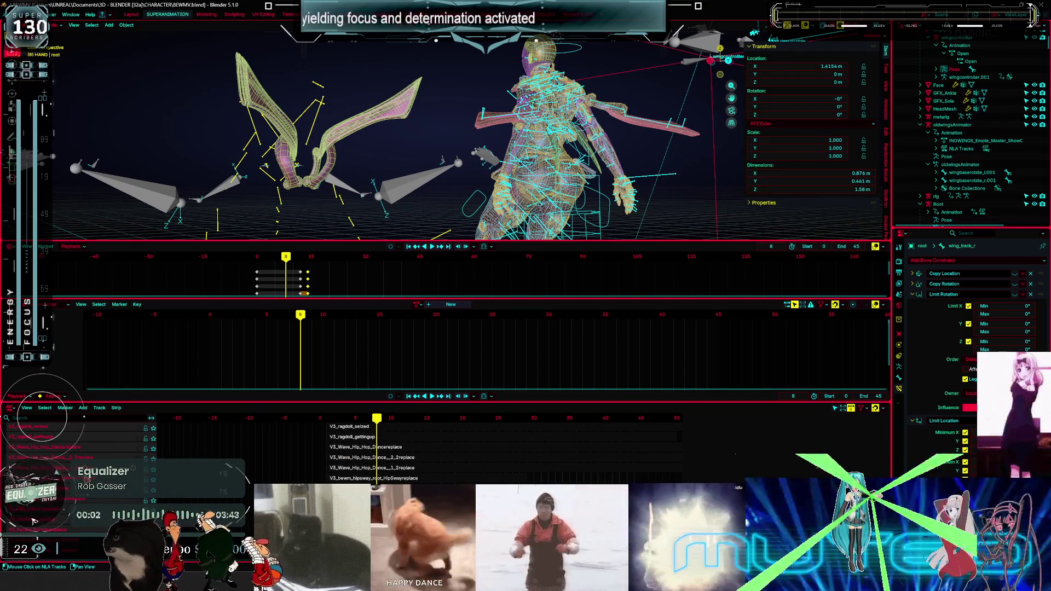
pyautogui.scroll(5, 83, 417)
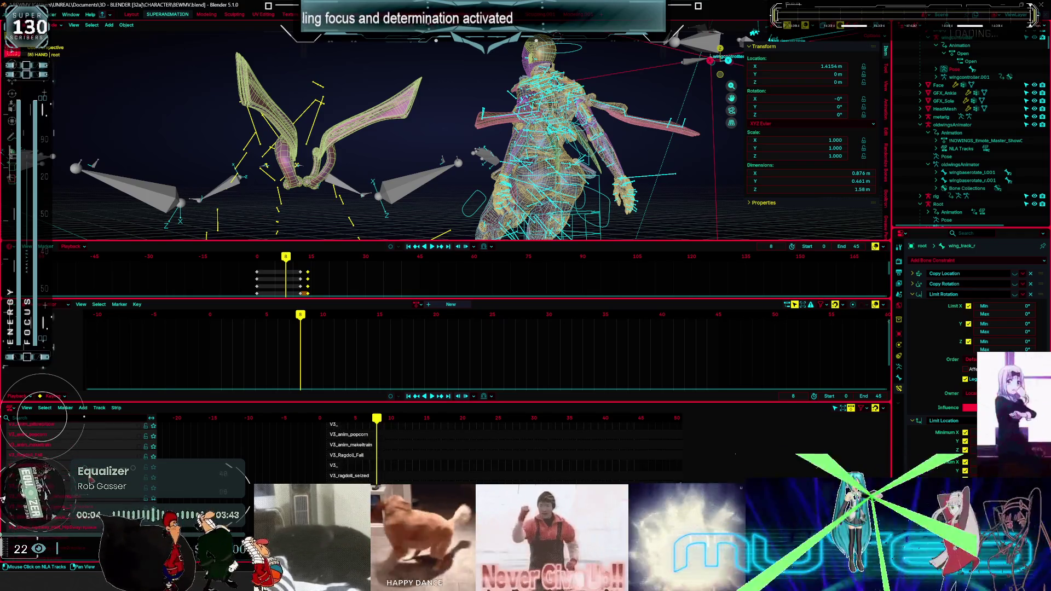
pyautogui.scroll(3, 84, 417)
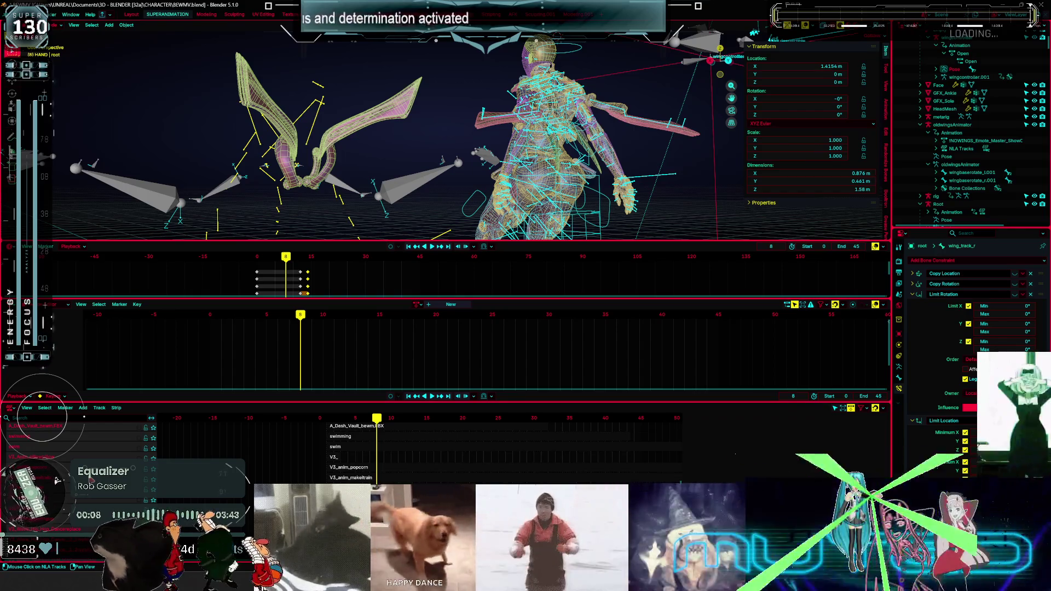
pyautogui.scroll(3, 84, 417)
pyautogui.scroll(5, 84, 417)
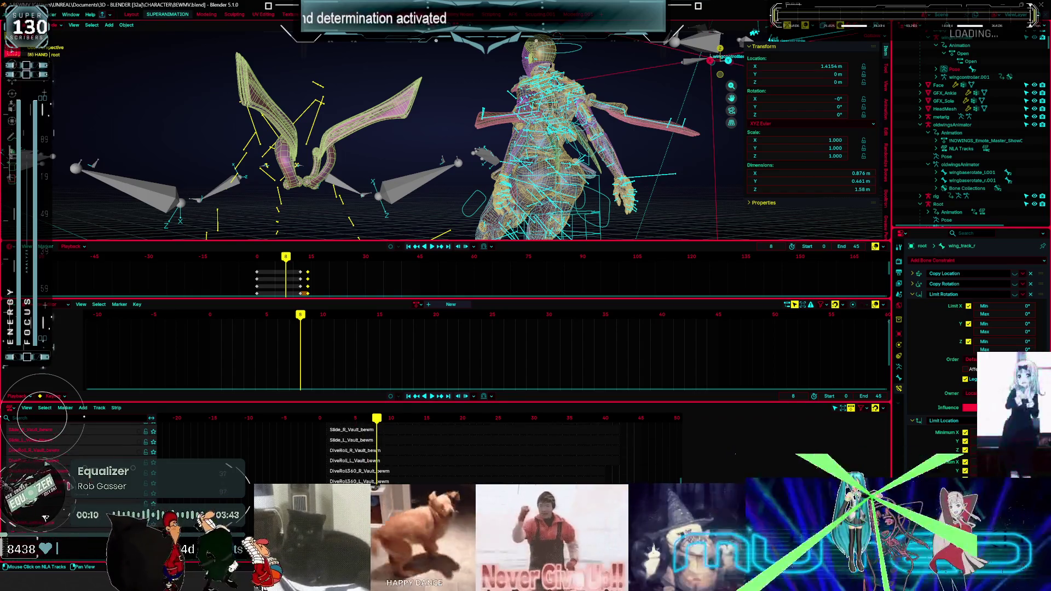
pyautogui.scroll(5, 84, 417)
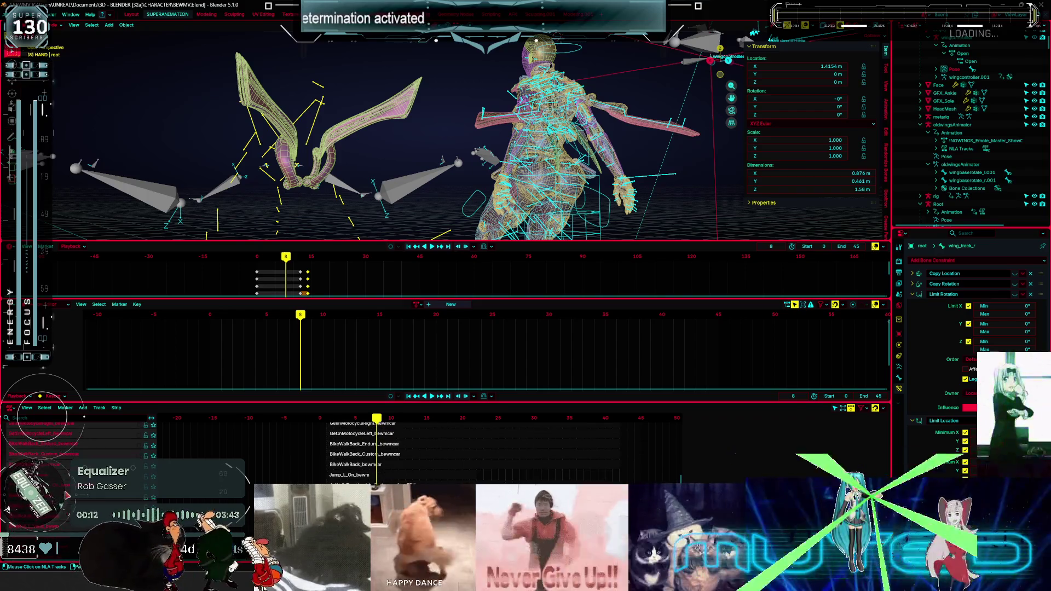
pyautogui.scroll(6, 84, 417)
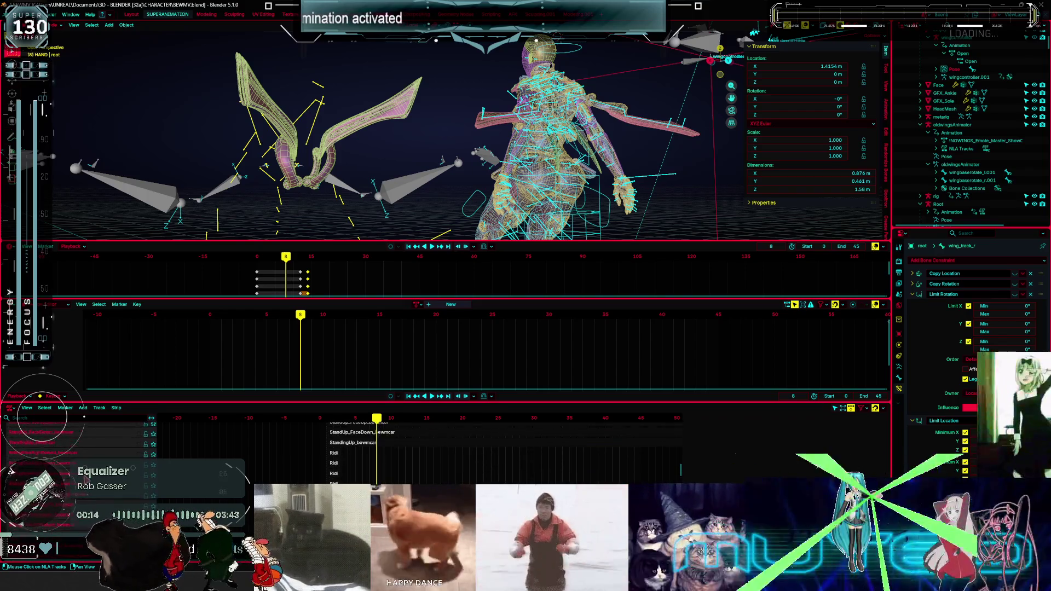
pyautogui.scroll(5, 83, 417)
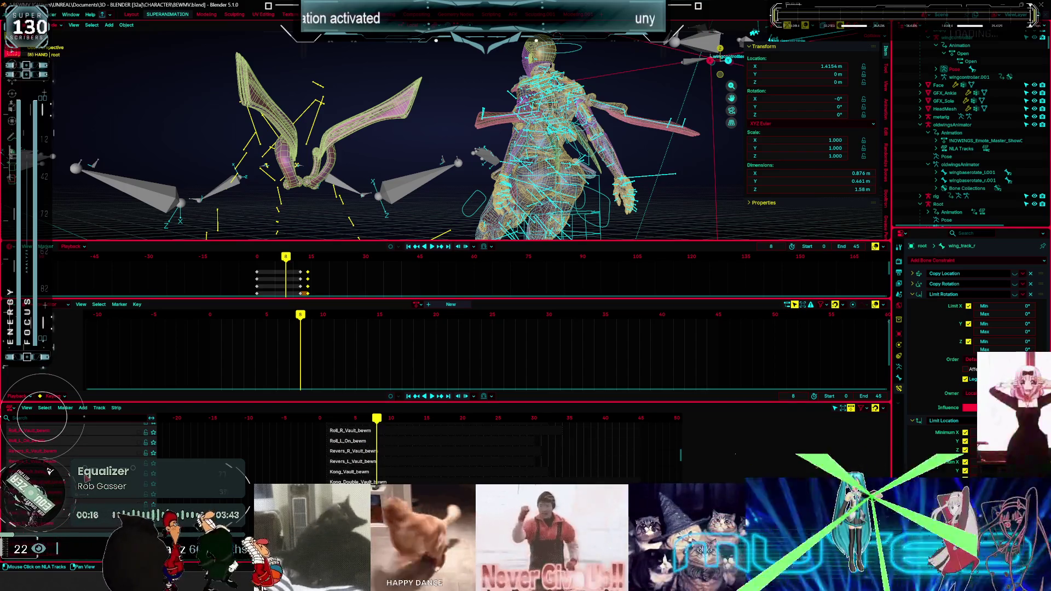
pyautogui.scroll(5, 84, 417)
pyautogui.scroll(5, 83, 417)
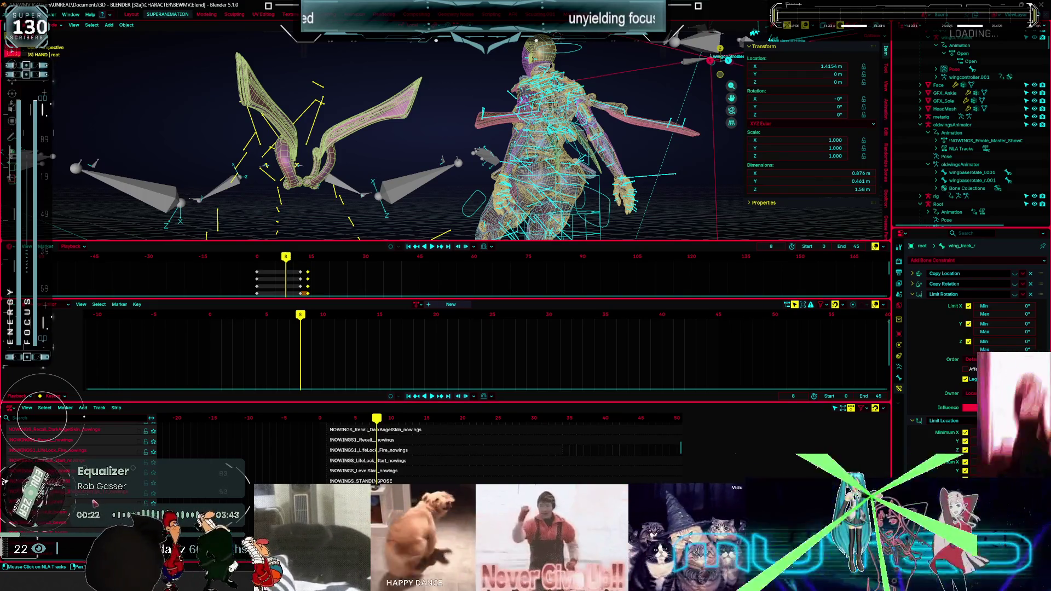
pyautogui.scroll(2, 83, 417)
pyautogui.scroll(2, 84, 417)
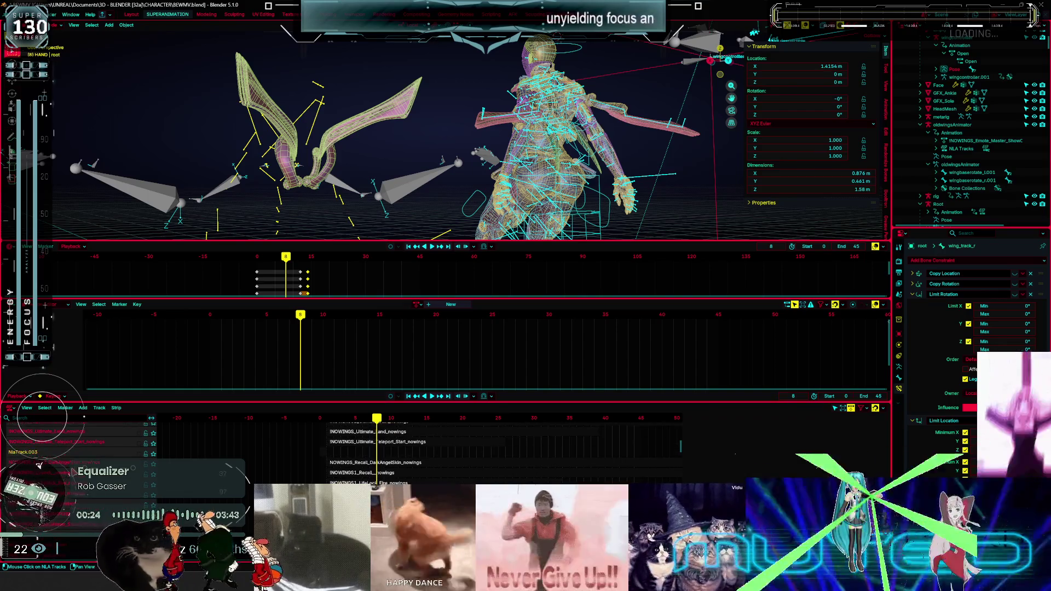
pyautogui.scroll(3, 83, 417)
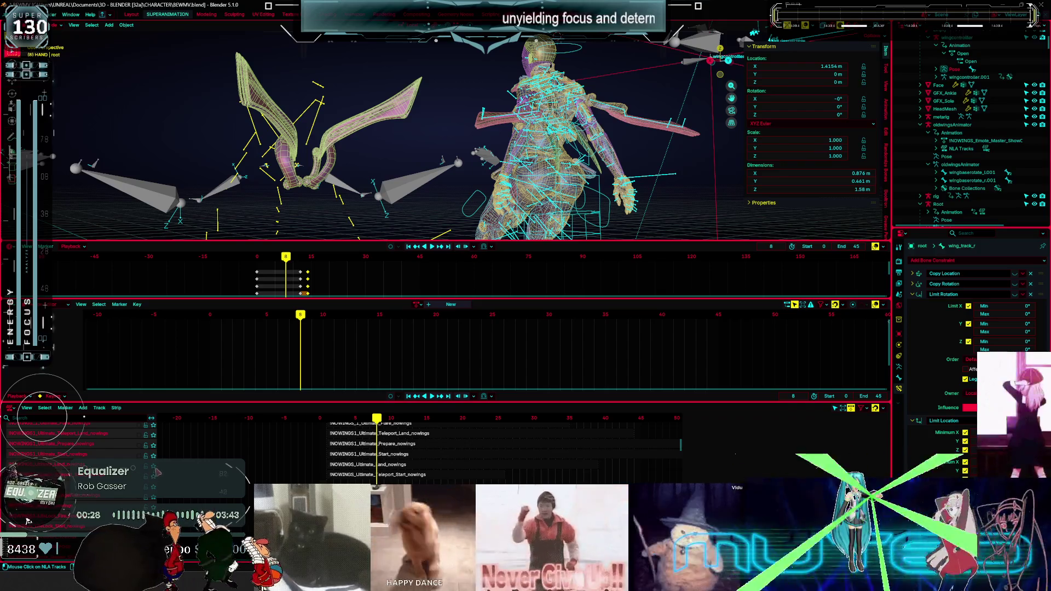
pyautogui.click(155, 466)
pyautogui.moveTo(380, 421)
pyautogui.mouseDown()
pyautogui.moveTo(335, 428)
pyautogui.moveTo(360, 432)
pyautogui.mouseUp()
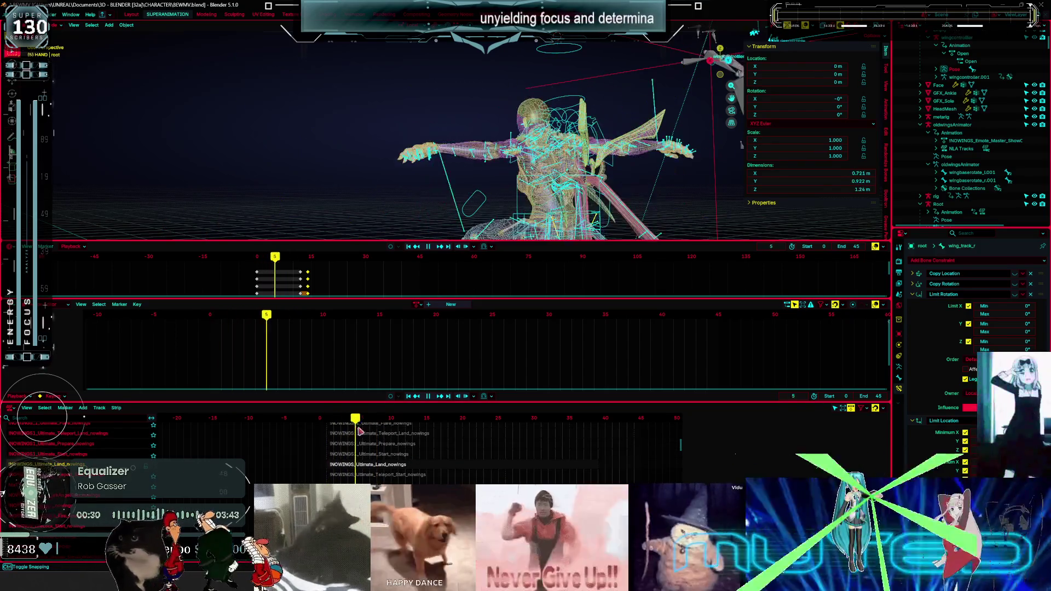
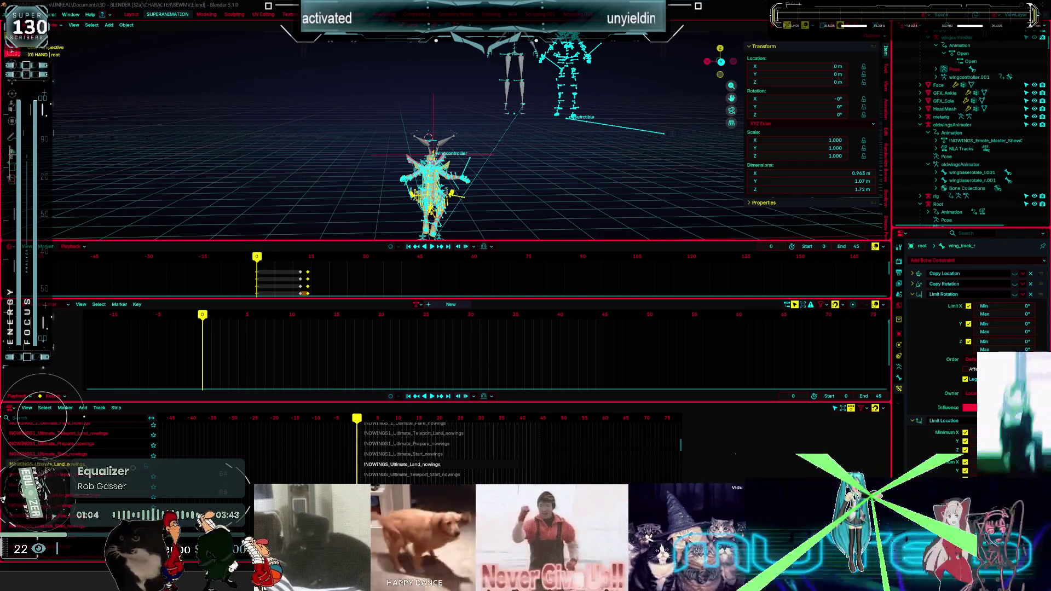
# Switch to the Epic Games Launcher's Unreal Engine library and start closing Blender.
pyautogui.hotkey('alt', 'Tab')
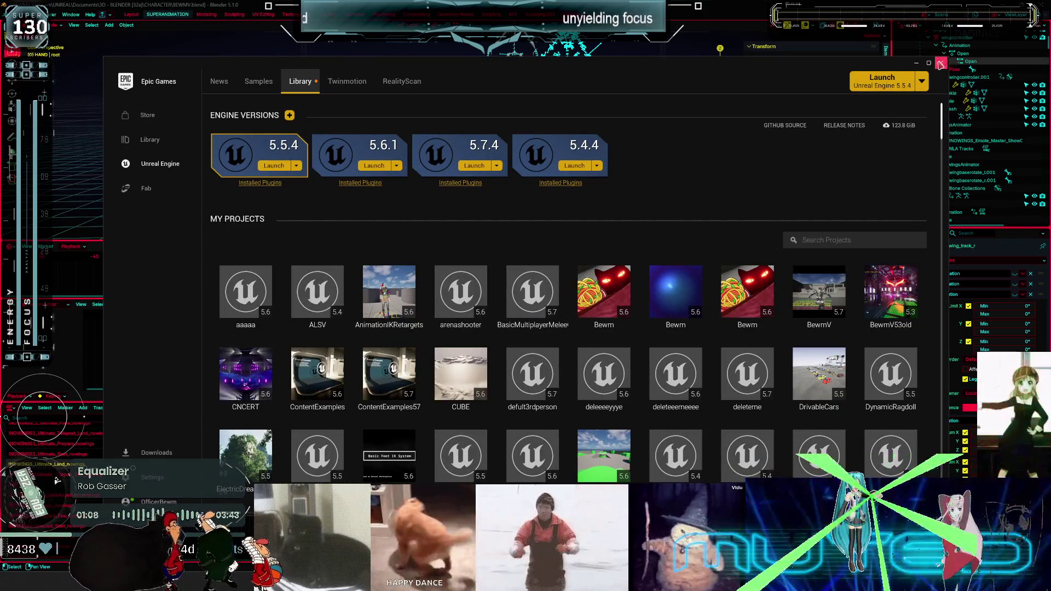
pyautogui.click(1040, 6)
# Close Blender without saving, launch the Bewm project, and open the BPV_Player blueprint.
pyautogui.click(532, 303)
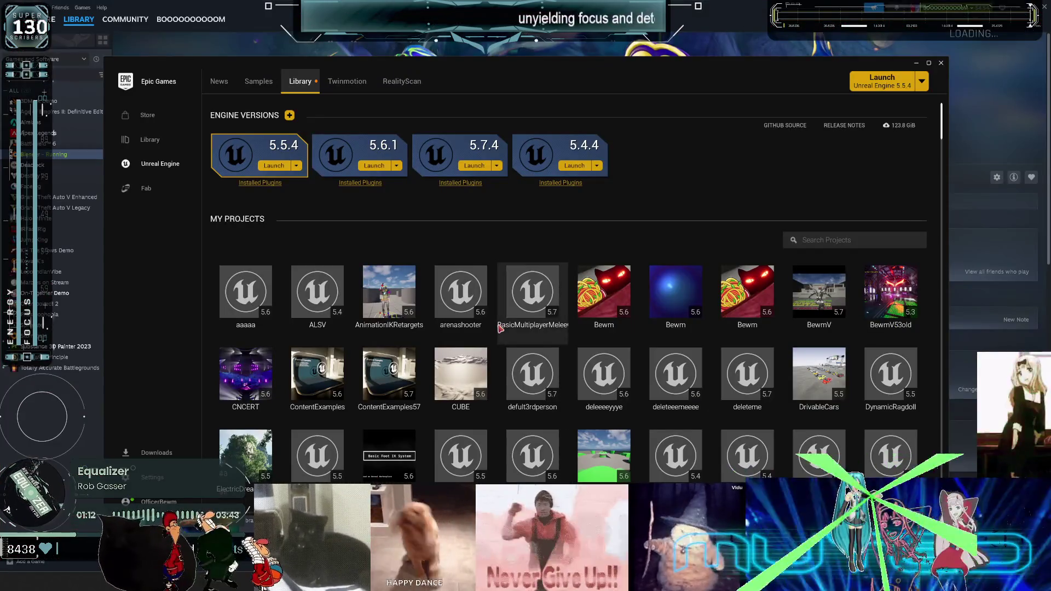
pyautogui.doubleClick(606, 290)
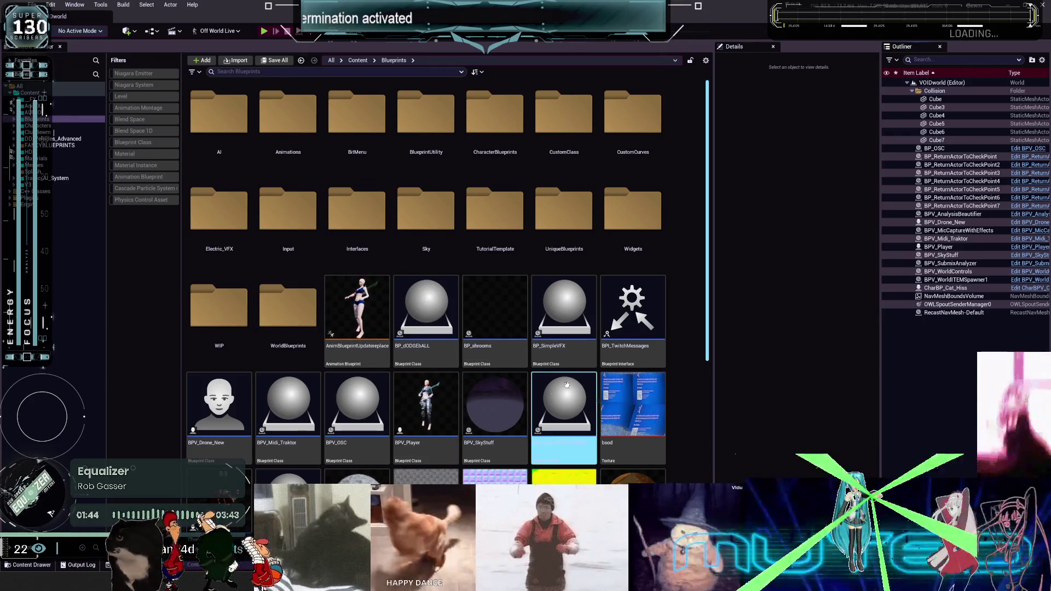
pyautogui.doubleClick(443, 399)
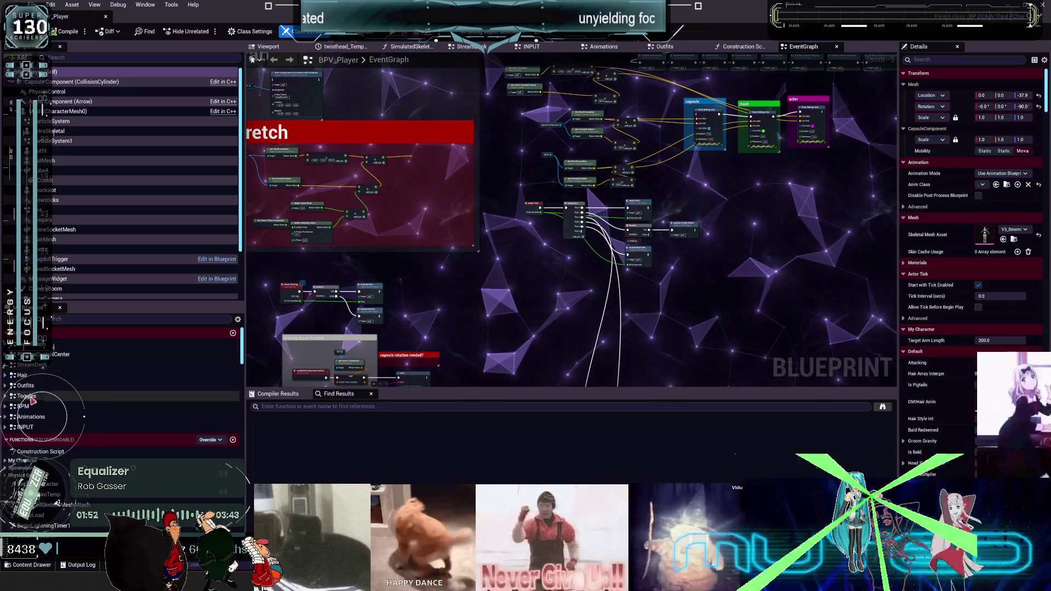
# Pan BPV_Player's INPUT graph to the Play Montage nodes and locate the played montage asset.
pyautogui.click(25, 427)
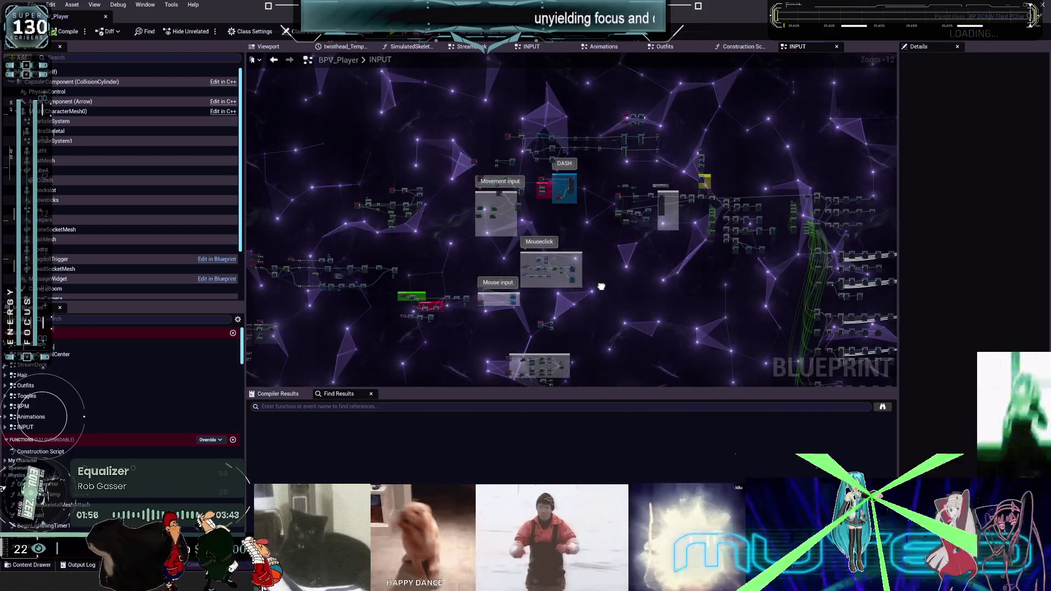
pyautogui.scroll(11, 550, 254)
pyautogui.moveTo(550, 254); pyautogui.dragTo(584, 200, button='right')
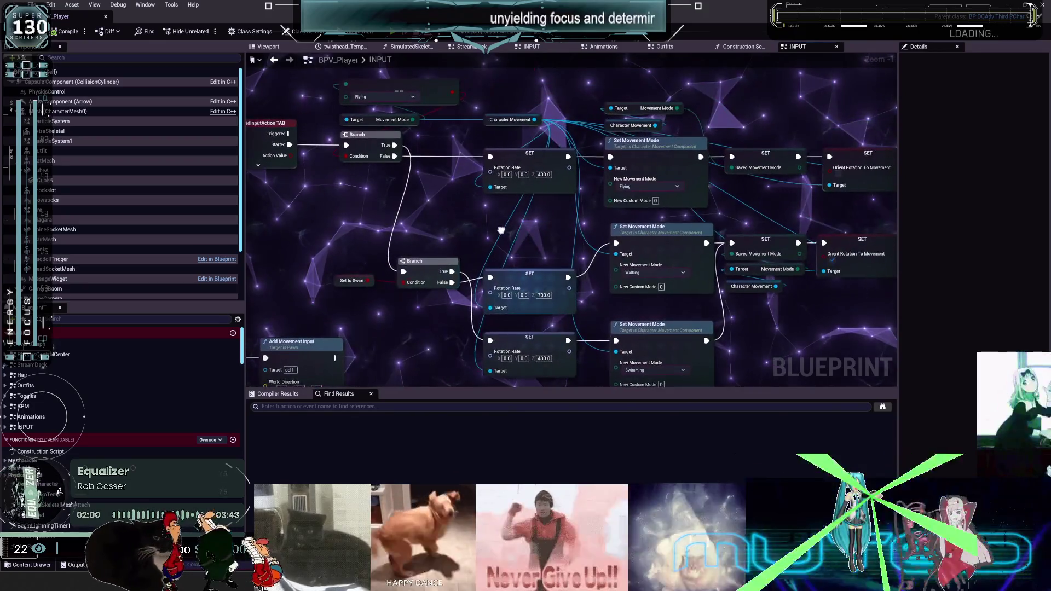
pyautogui.moveTo(779, 202); pyautogui.dragTo(228, 225, button='right')
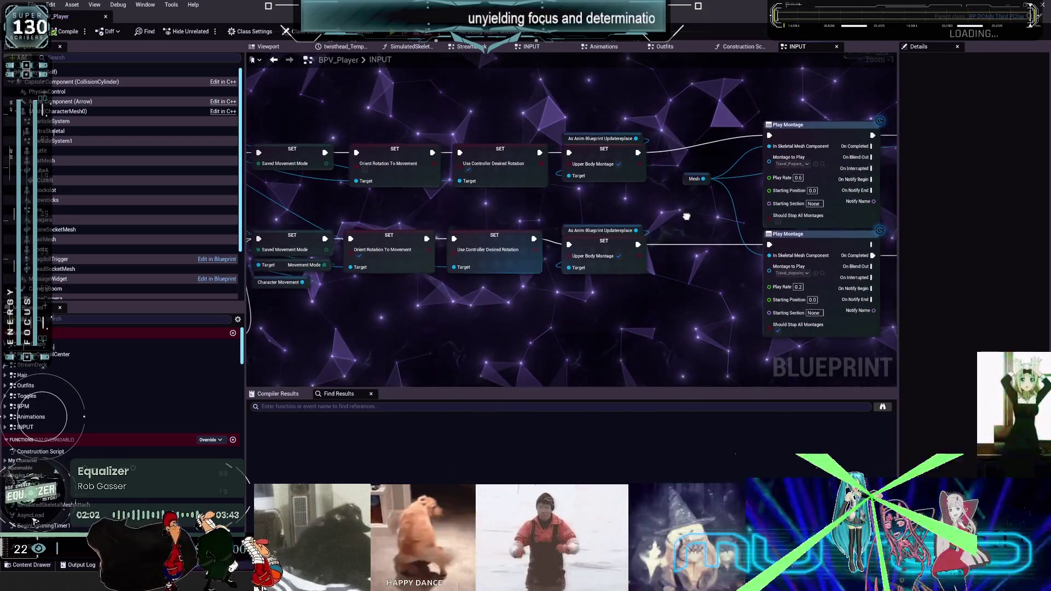
pyautogui.moveTo(822, 244); pyautogui.dragTo(455, 214, button='right')
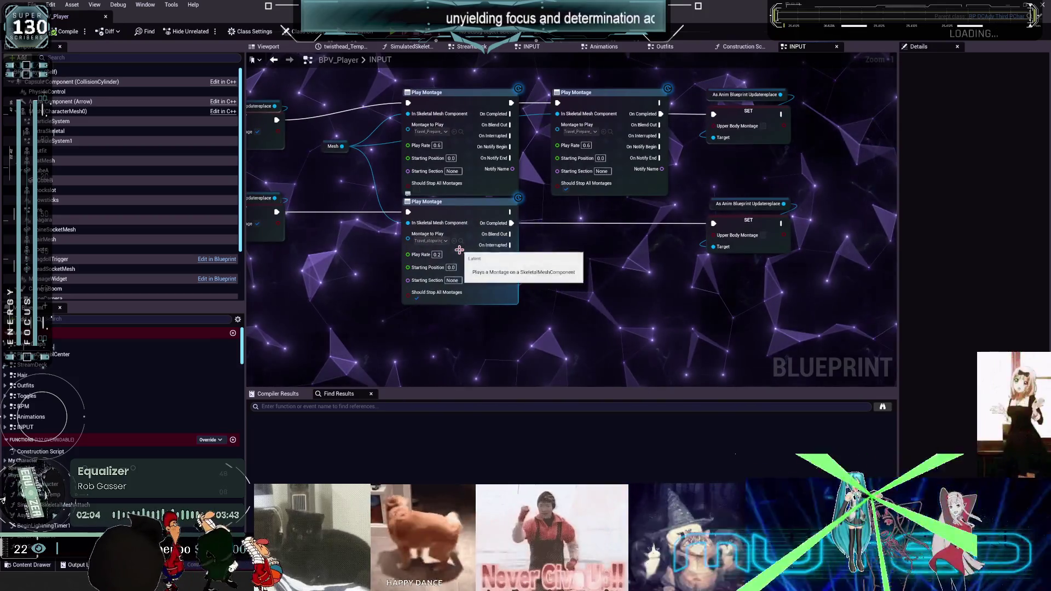
pyautogui.click(460, 241)
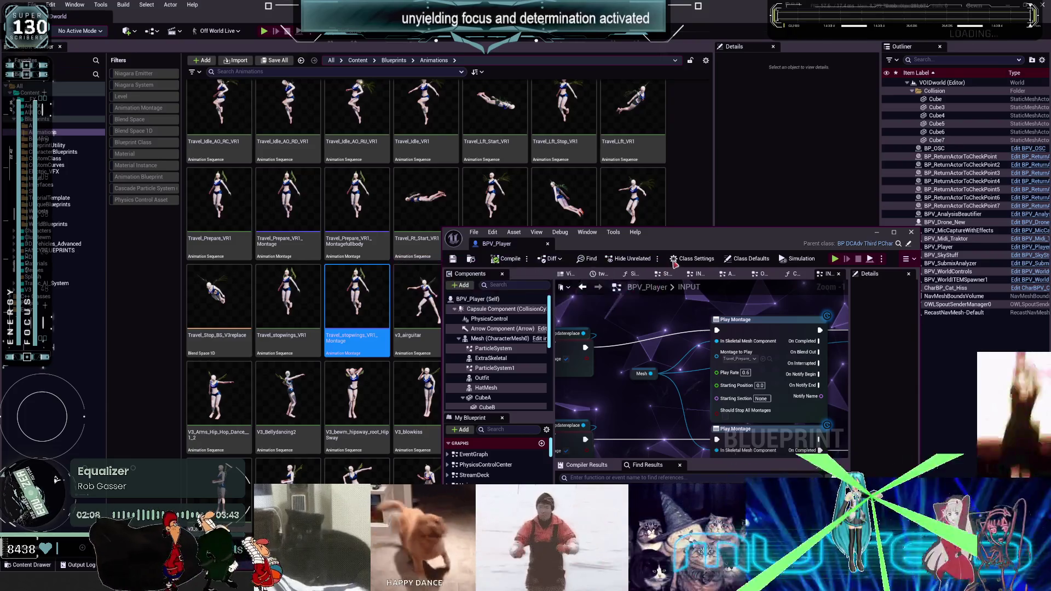
# Preview Travel_stopwings_VR1_Montage fullscreen, scrubbing frames 0 to 16, then close the editor.
pyautogui.doubleClick(357, 307)
pyautogui.press('super+Up')
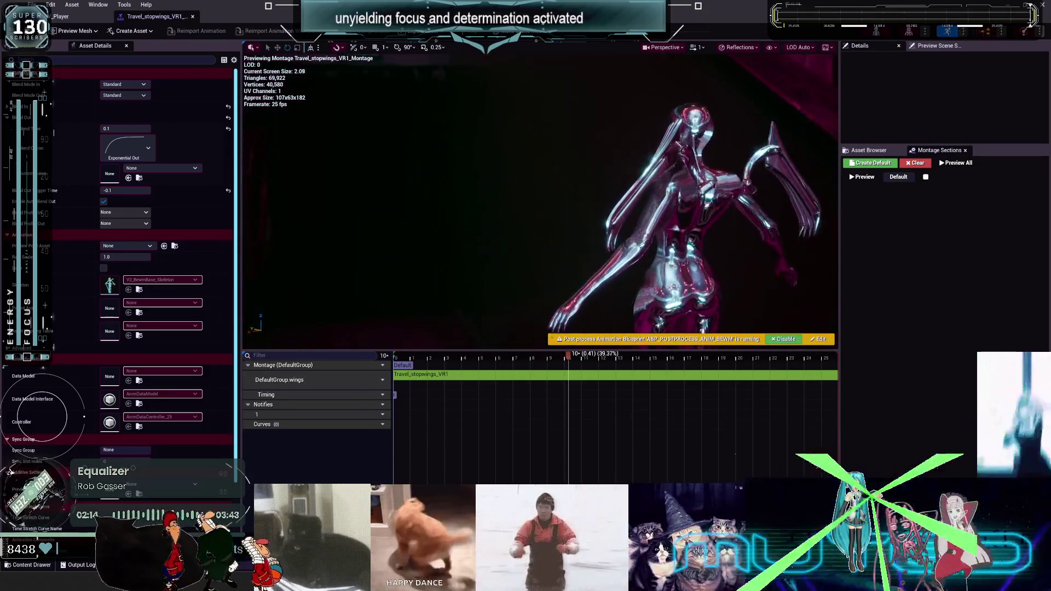
pyautogui.click(396, 365)
pyautogui.moveTo(397, 365)
pyautogui.mouseDown()
pyautogui.moveTo(591, 347)
pyautogui.moveTo(836, 392)
pyautogui.mouseUp()
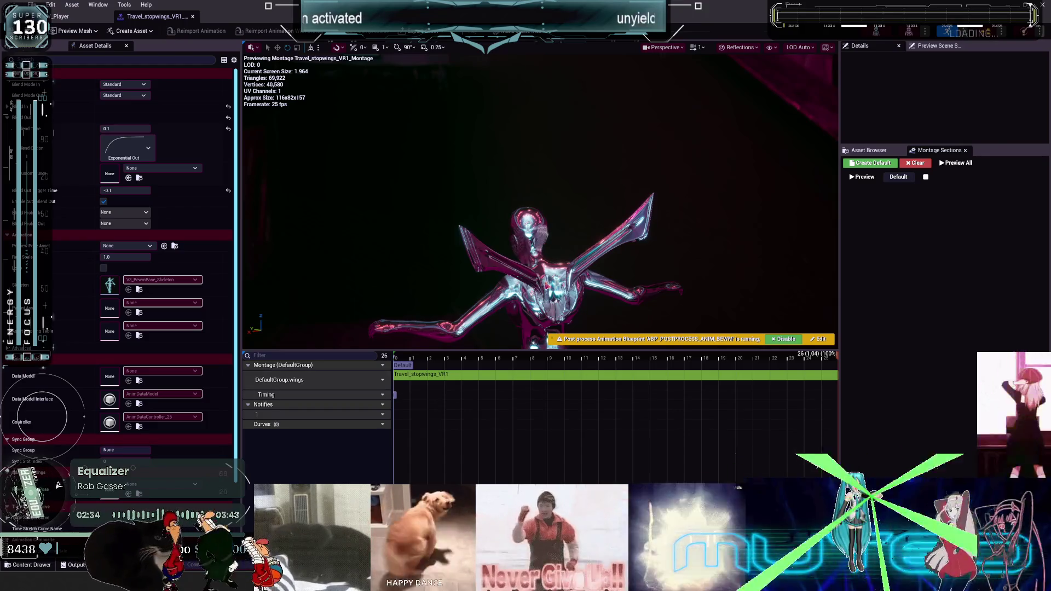
pyautogui.moveTo(423, 372)
pyautogui.mouseDown()
pyautogui.moveTo(397, 378)
pyautogui.moveTo(688, 388)
pyautogui.moveTo(851, 410)
pyautogui.mouseUp()
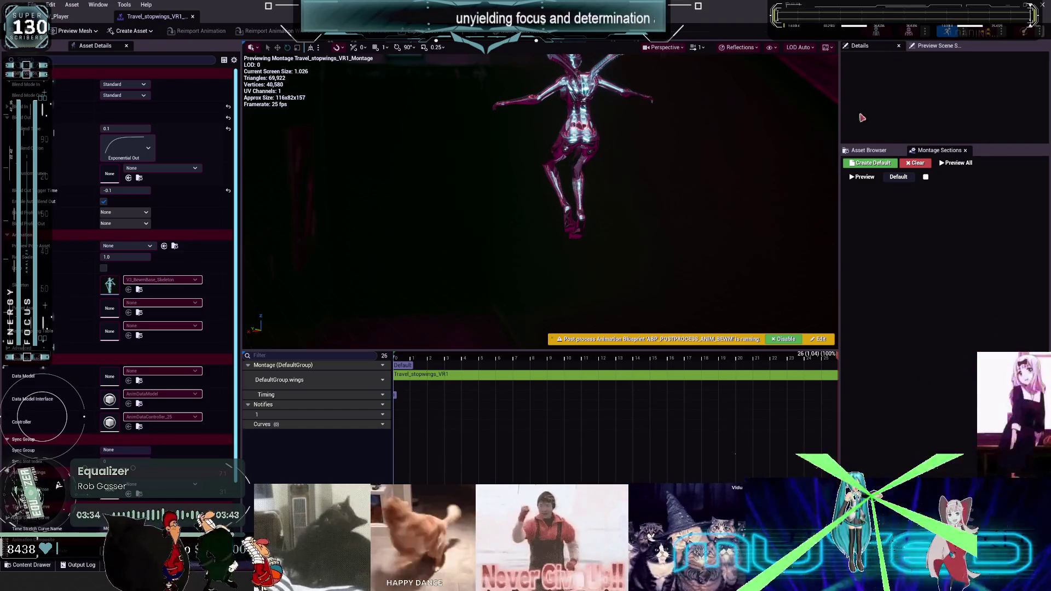
pyautogui.click(1043, 5)
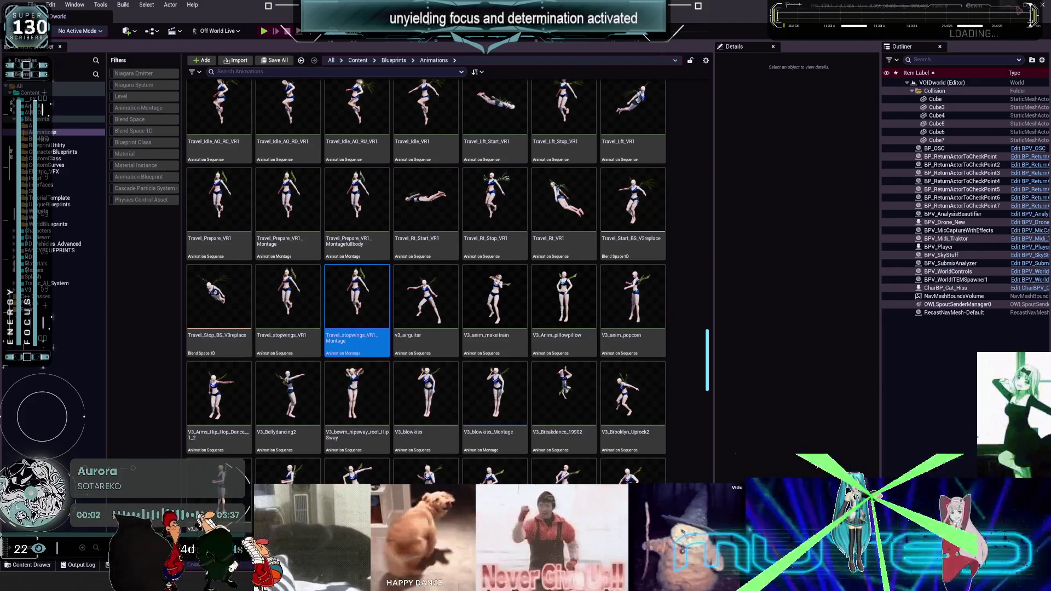
pyautogui.hotkey('alt', 'Tab')
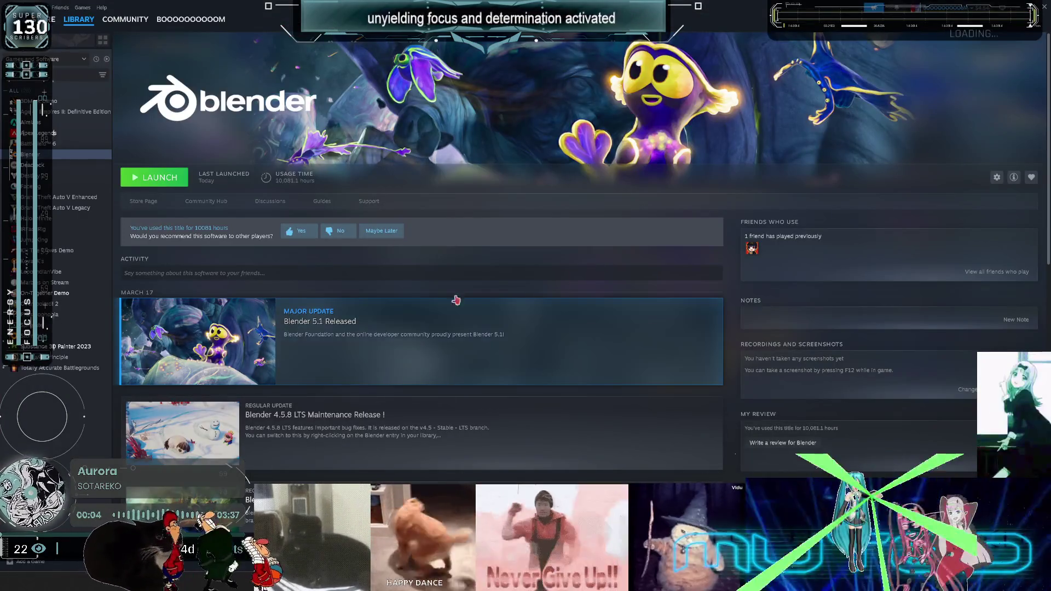
# Launch Blender from its Steam library page.
pyautogui.click(158, 185)
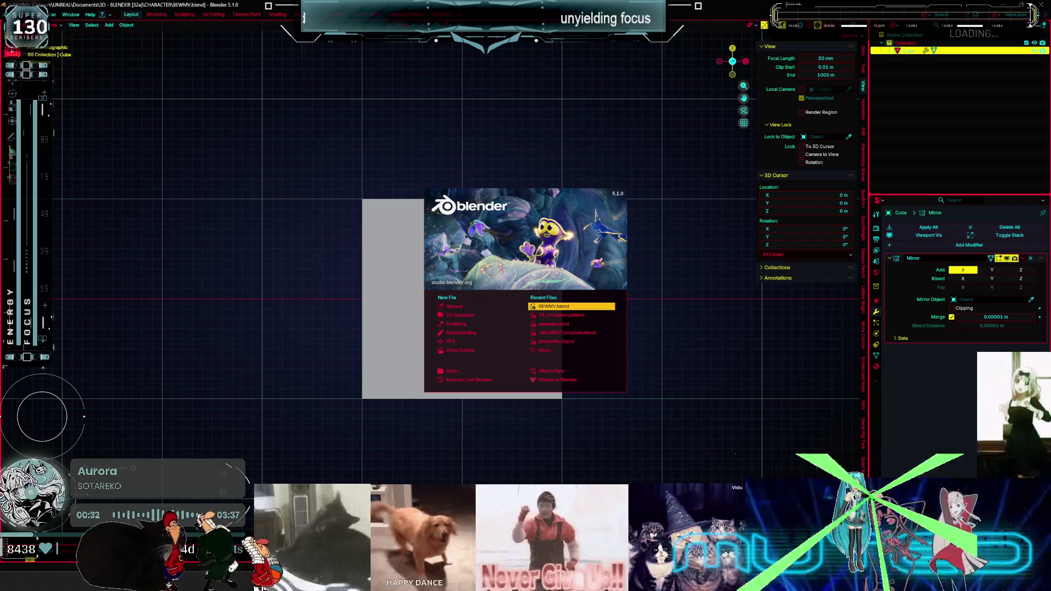
# Orbit and zoom around the mech's back and wing mounts, ending in the rear view.
pyautogui.moveTo(537, 386); pyautogui.dragTo(481, 389, button='middle')
pyautogui.scroll(2, 526, 295)
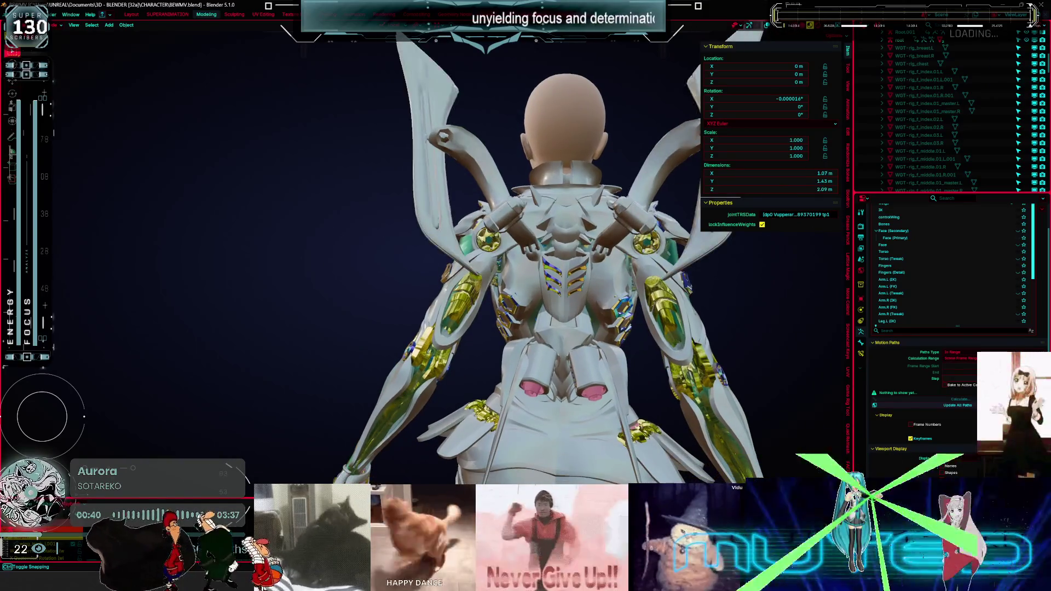
pyautogui.moveTo(580, 258)
pyautogui.mouseDown(button='middle')
pyautogui.moveTo(546, 263)
pyautogui.moveTo(600, 243)
pyautogui.mouseUp(button='middle')
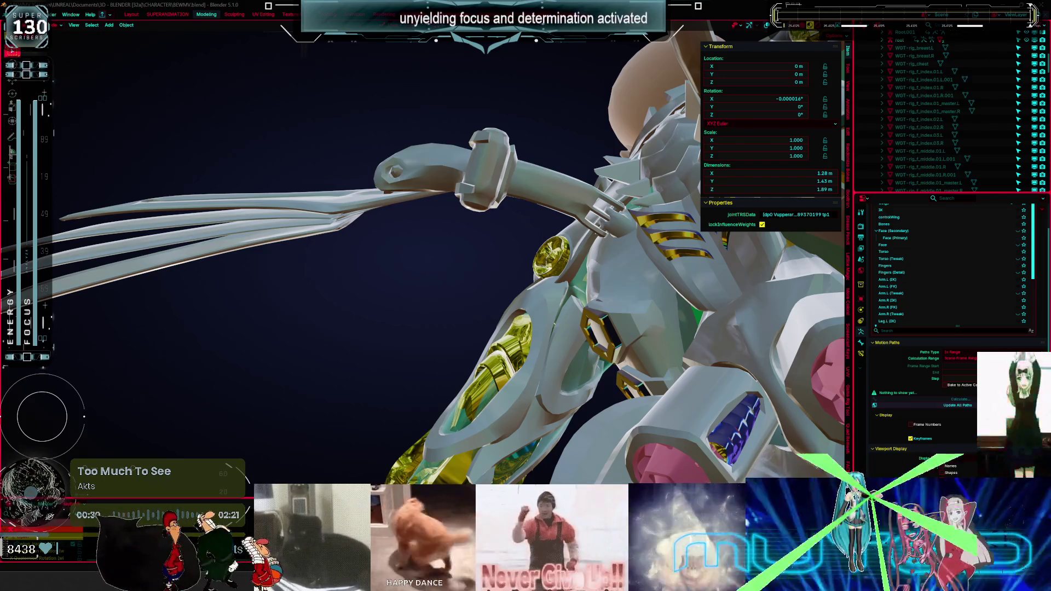
pyautogui.press('ctrl+KP_1')
# Orbit from upper-left, front-left and above to inspect the spread wings, then enter the Animation workspace.
pyautogui.scroll(2, 432, 246)
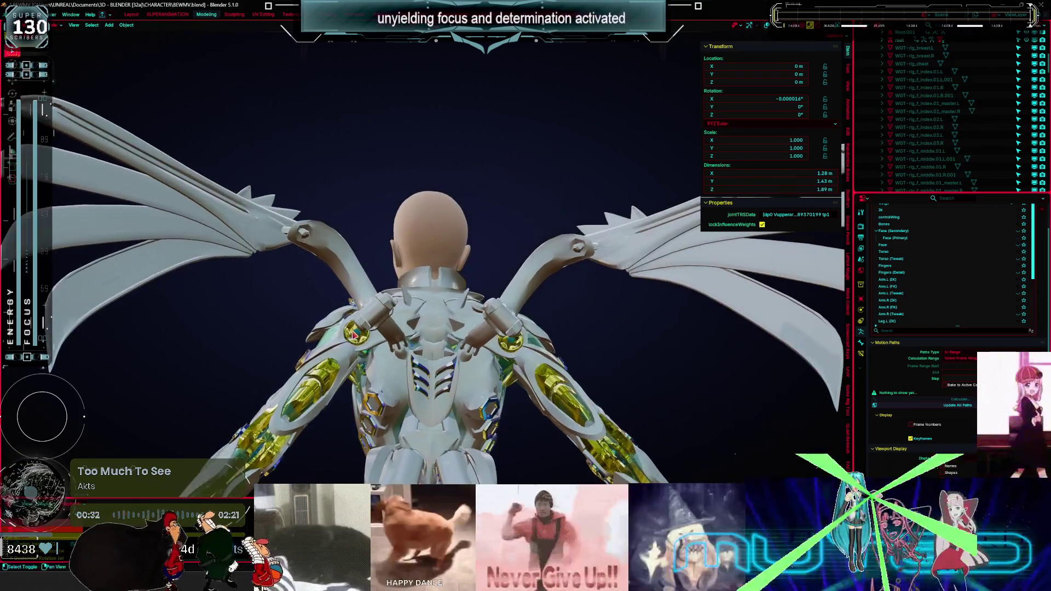
pyautogui.moveTo(353, 353)
pyautogui.mouseDown(button='middle')
pyautogui.moveTo(412, 289)
pyautogui.moveTo(380, 242)
pyautogui.moveTo(384, 306)
pyautogui.mouseUp(button='middle')
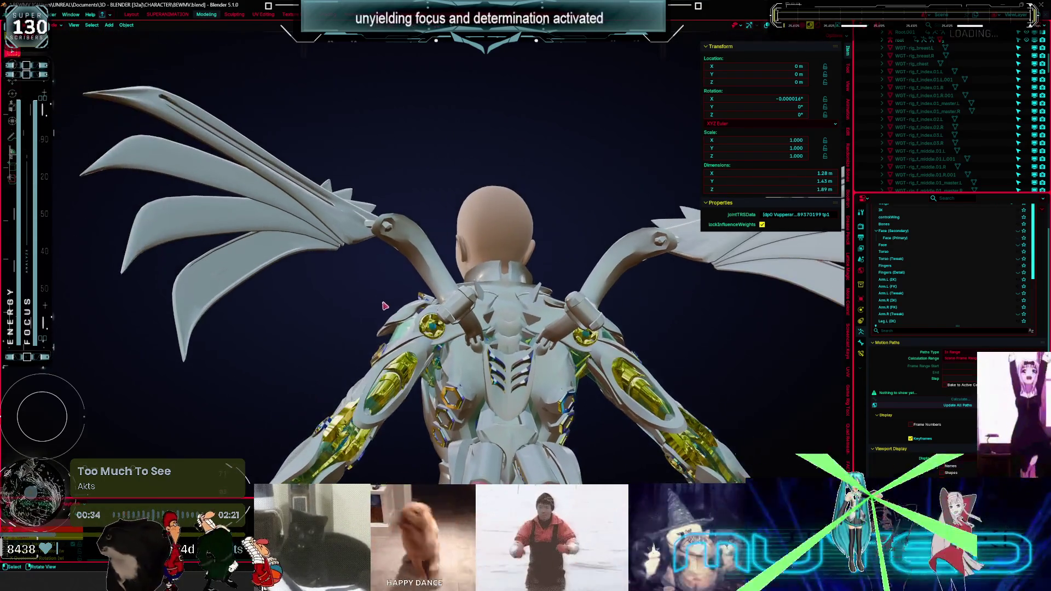
pyautogui.moveTo(457, 280)
pyautogui.mouseDown(button='middle')
pyautogui.moveTo(470, 244)
pyautogui.moveTo(304, 273)
pyautogui.moveTo(310, 267)
pyautogui.moveTo(294, 265)
pyautogui.moveTo(308, 270)
pyautogui.moveTo(321, 256)
pyautogui.moveTo(299, 261)
pyautogui.mouseUp(button='middle')
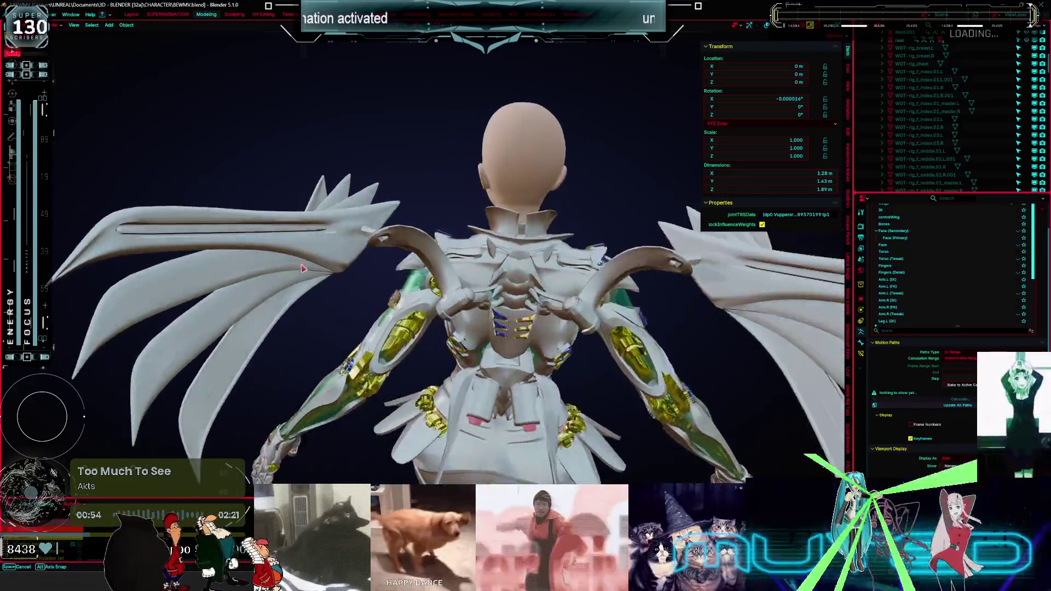
pyautogui.moveTo(303, 269)
pyautogui.mouseDown(button='middle')
pyautogui.moveTo(321, 257)
pyautogui.moveTo(306, 272)
pyautogui.moveTo(305, 250)
pyautogui.mouseUp(button='middle')
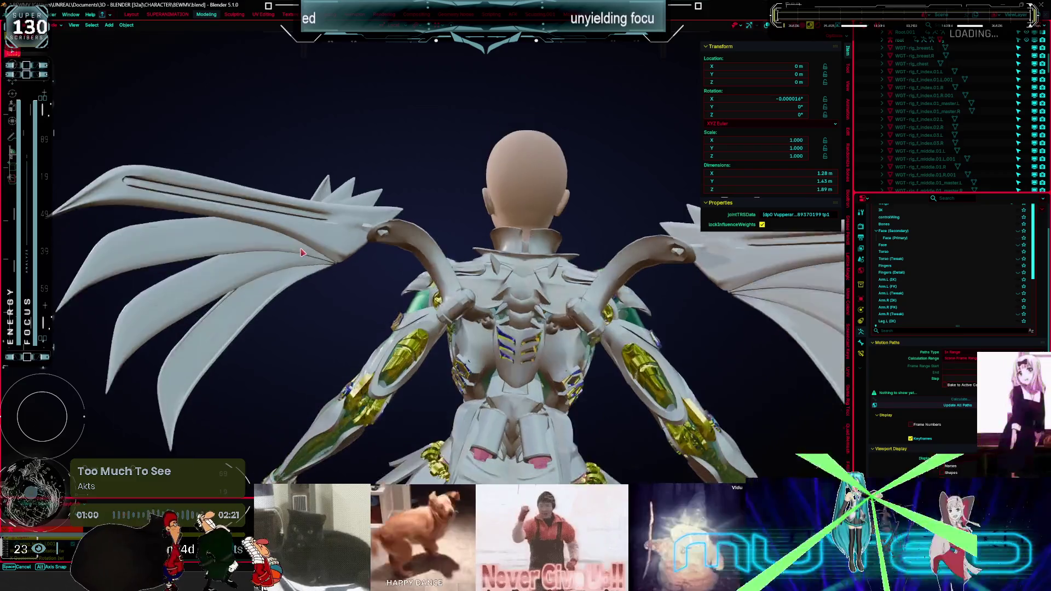
pyautogui.moveTo(304, 267); pyautogui.dragTo(307, 258, button='middle')
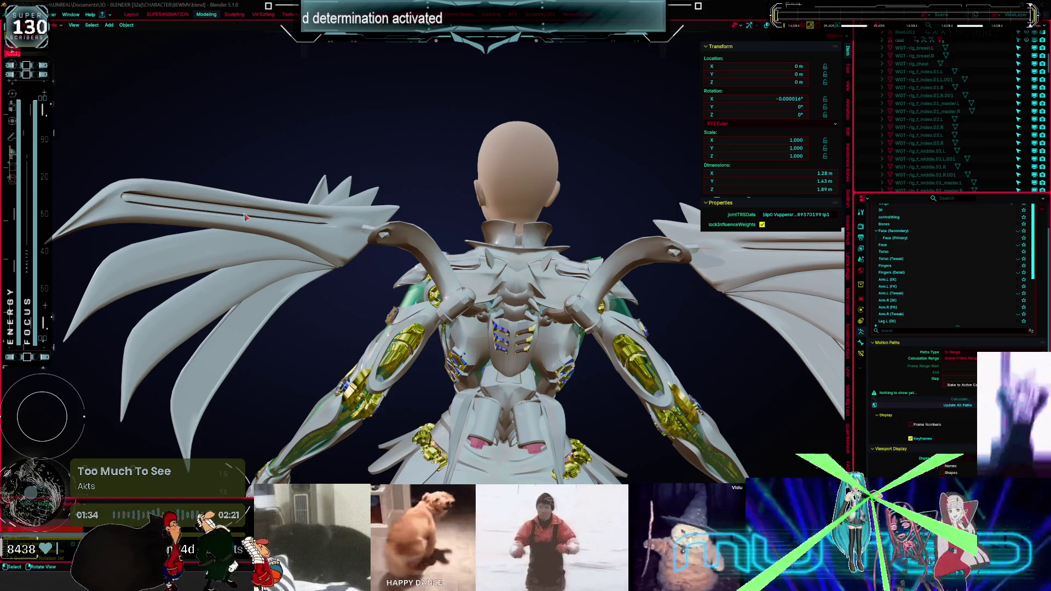
pyautogui.click(180, 15)
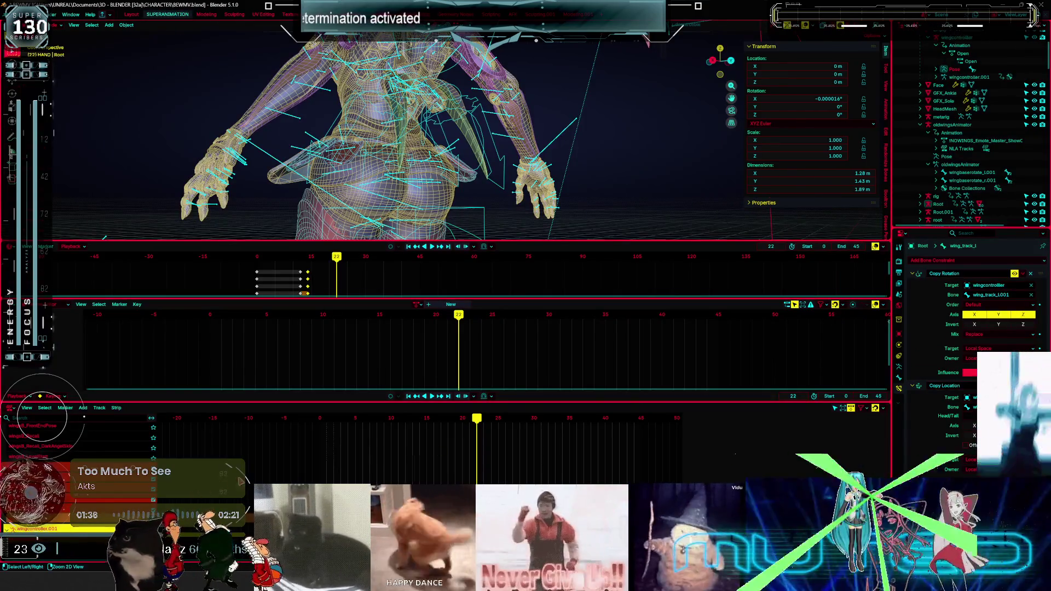
# Maximize the NLA editor, pan to the lower tracks, and select the Travel_Bwd_Rt_Start strip.
pyautogui.hotkey('ctrl', 'space')
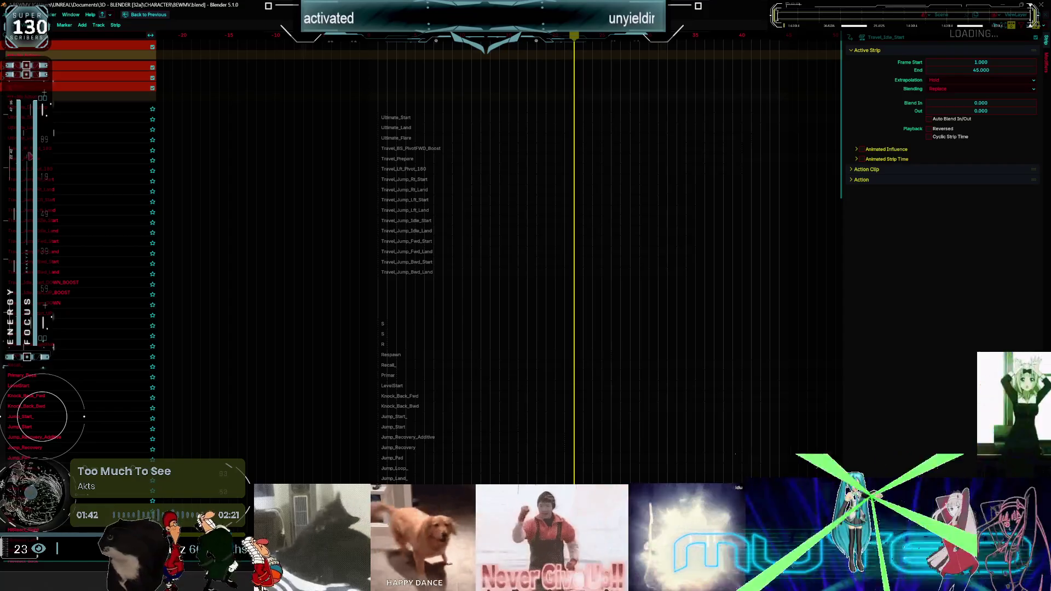
pyautogui.scroll(-15, 77, 200)
pyautogui.scroll(-15, 80, 199)
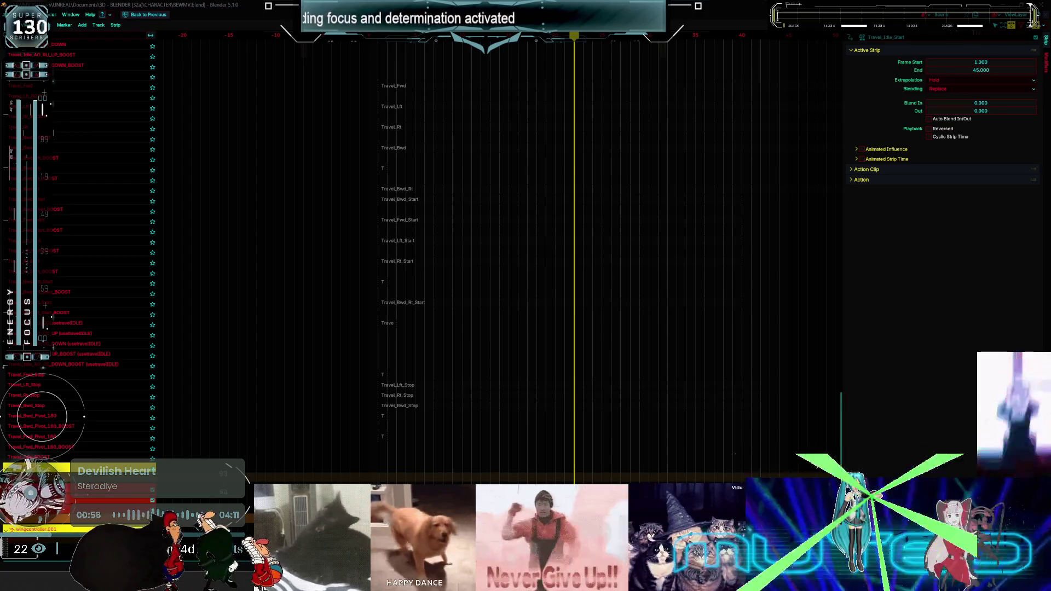
pyautogui.scroll(-2, 459, 263)
pyautogui.keyDown('shift'); pyautogui.scroll(5, 476, 326); pyautogui.keyUp('shift')
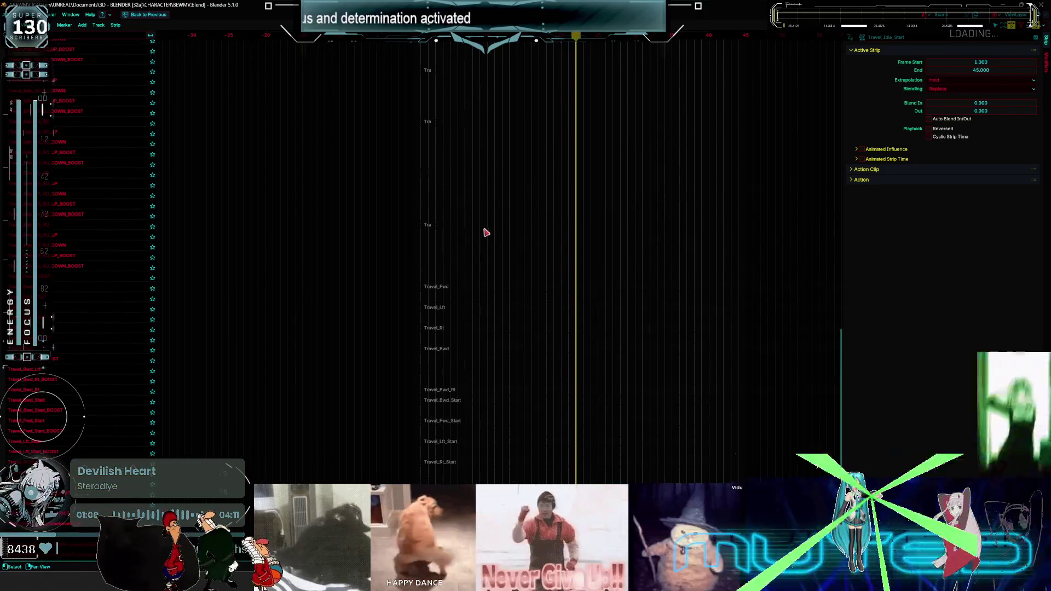
pyautogui.keyDown('ctrl'); pyautogui.hscroll(-8, 486, 232); pyautogui.keyUp('ctrl')
pyautogui.keyDown('ctrl'); pyautogui.hscroll(8, 675, 277); pyautogui.keyUp('ctrl')
pyautogui.moveTo(451, 306)
pyautogui.mouseDown(button='middle')
pyautogui.moveTo(598, 298)
pyautogui.moveTo(462, 274)
pyautogui.moveTo(441, 172)
pyautogui.moveTo(416, 277)
pyautogui.moveTo(436, 216)
pyautogui.mouseUp(button='middle')
pyautogui.click(423, 311)
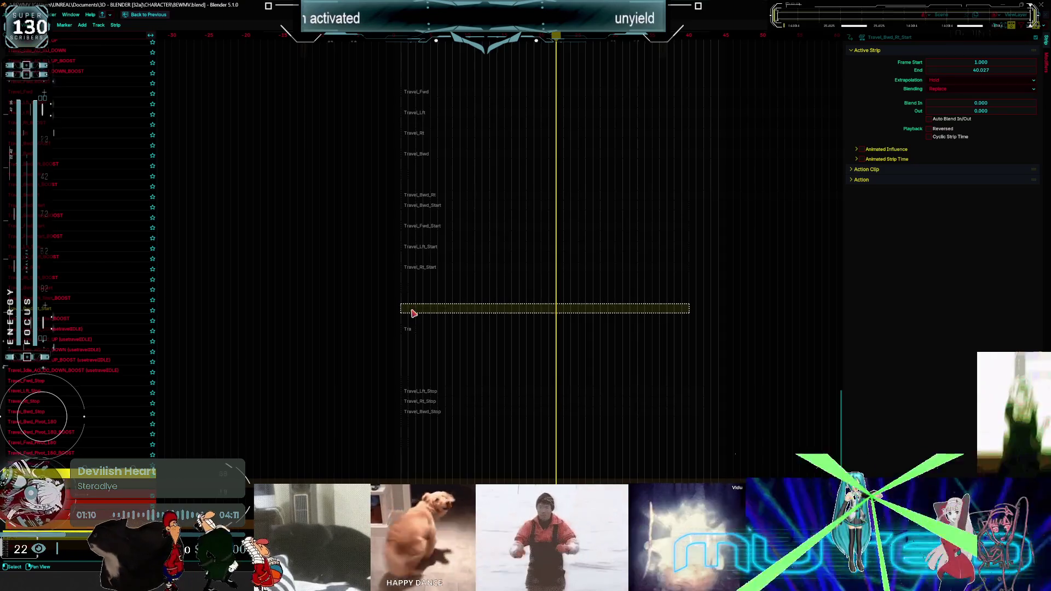
# Load and confirm Factory Preferences, then bring up the selected strip's context menu.
pyautogui.click(32, 14)
pyautogui.click(60, 116)
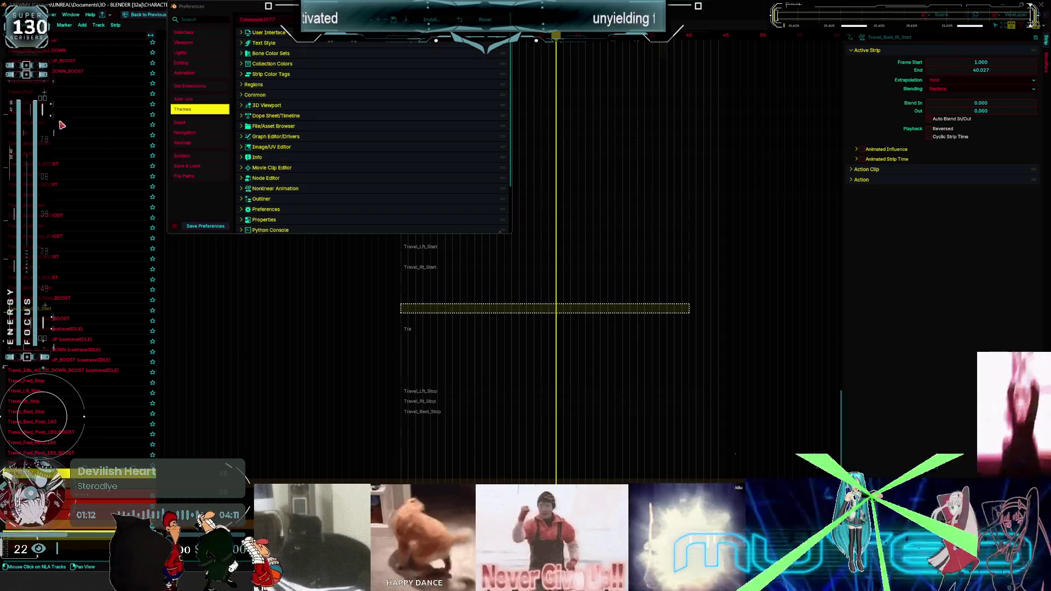
pyautogui.click(175, 226)
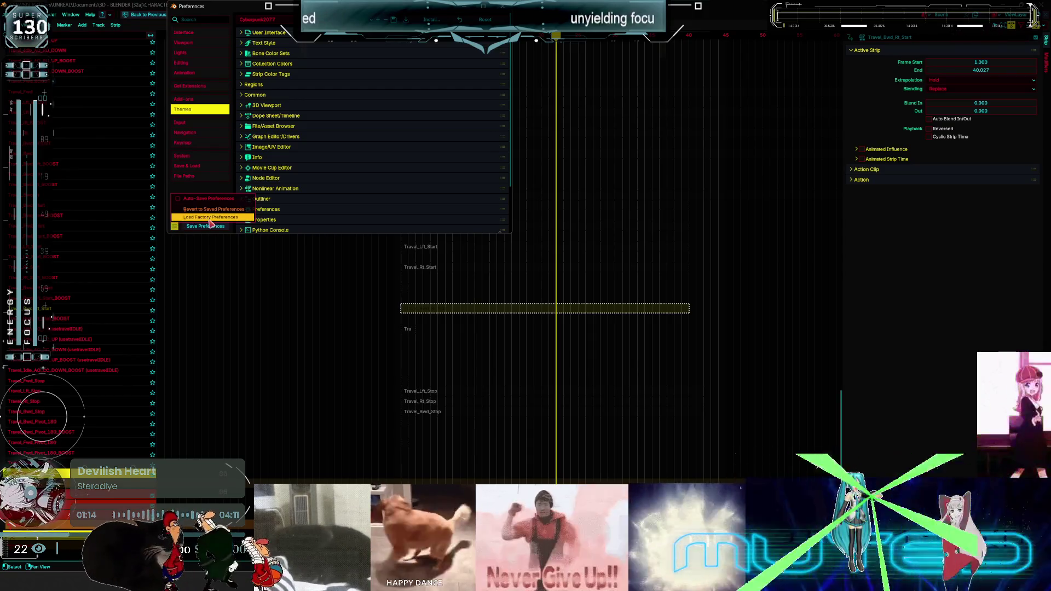
pyautogui.click(210, 217)
pyautogui.click(325, 138)
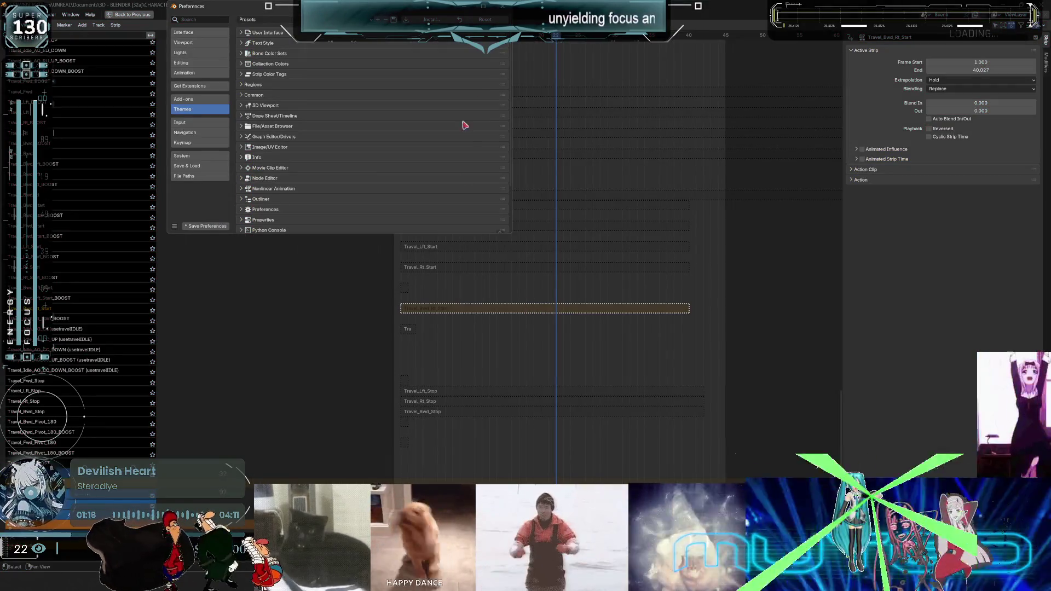
pyautogui.click(464, 263)
pyautogui.rightClick(457, 308)
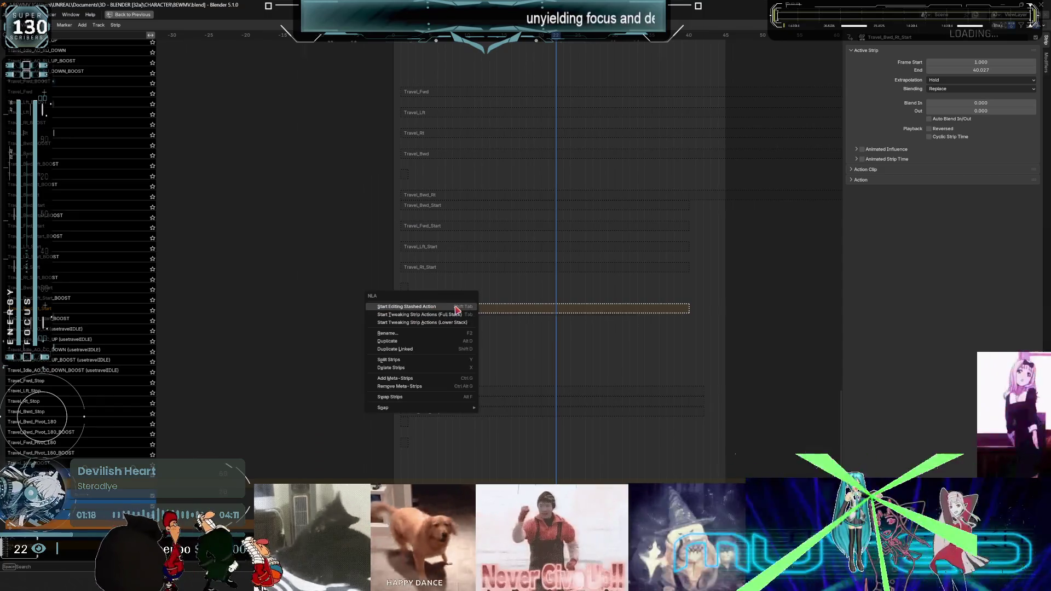
# Tweak Travel_Bwd_Rt_Start's stashed action, scrub to frames 11 and 22, then exit tweak mode.
pyautogui.click(475, 309)
pyautogui.hotkey('ctrl', 'space')
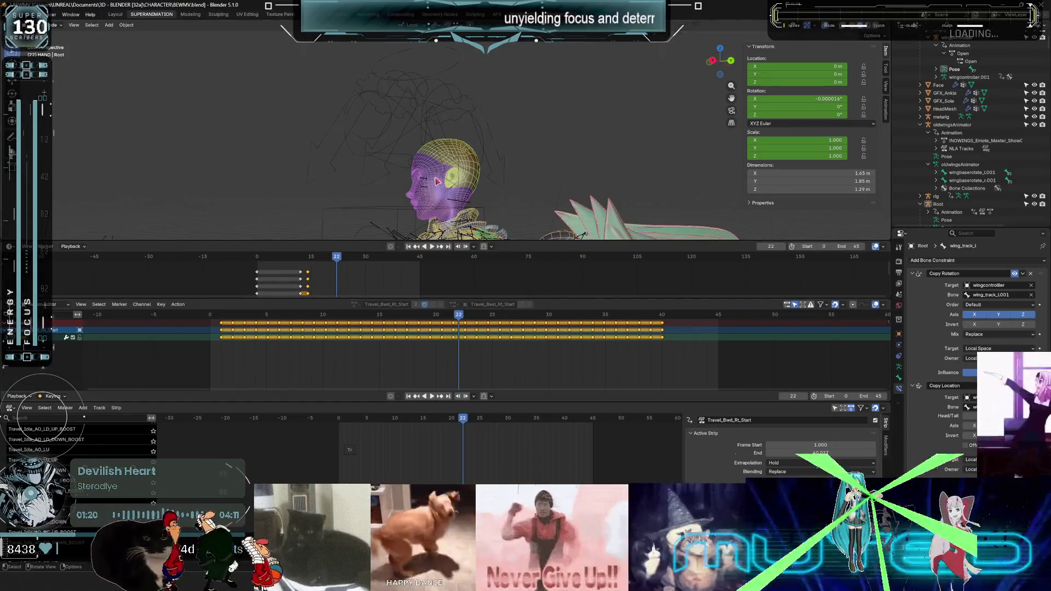
pyautogui.rightClick(437, 181)
pyautogui.moveTo(437, 180)
pyautogui.mouseDown(button='middle')
pyautogui.moveTo(454, 169)
pyautogui.moveTo(422, 150)
pyautogui.mouseUp(button='middle')
pyautogui.moveTo(459, 317)
pyautogui.mouseDown()
pyautogui.moveTo(327, 320)
pyautogui.moveTo(686, 344)
pyautogui.moveTo(347, 346)
pyautogui.mouseUp()
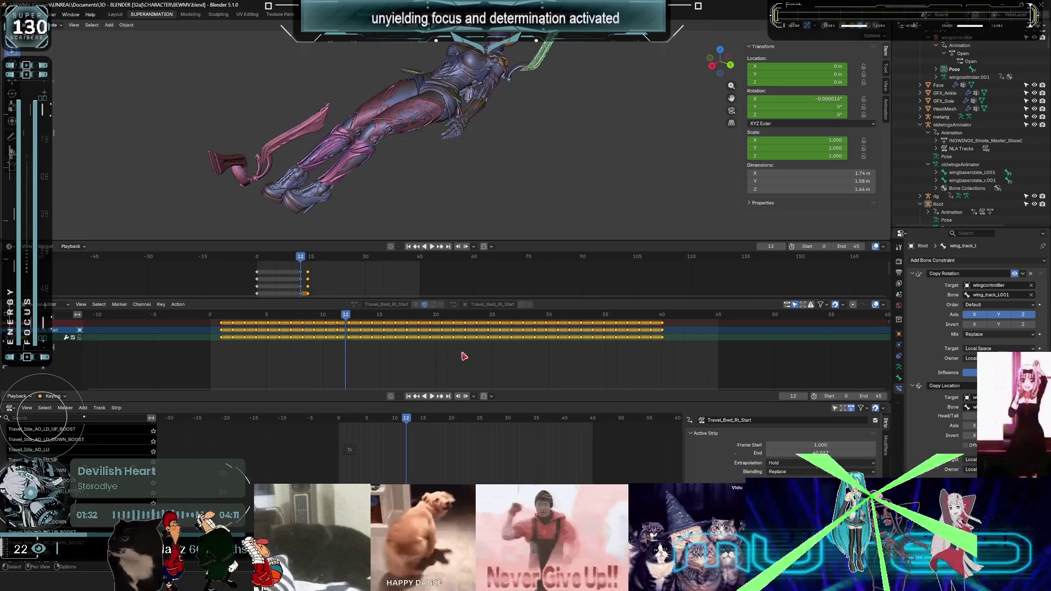
pyautogui.click(459, 355)
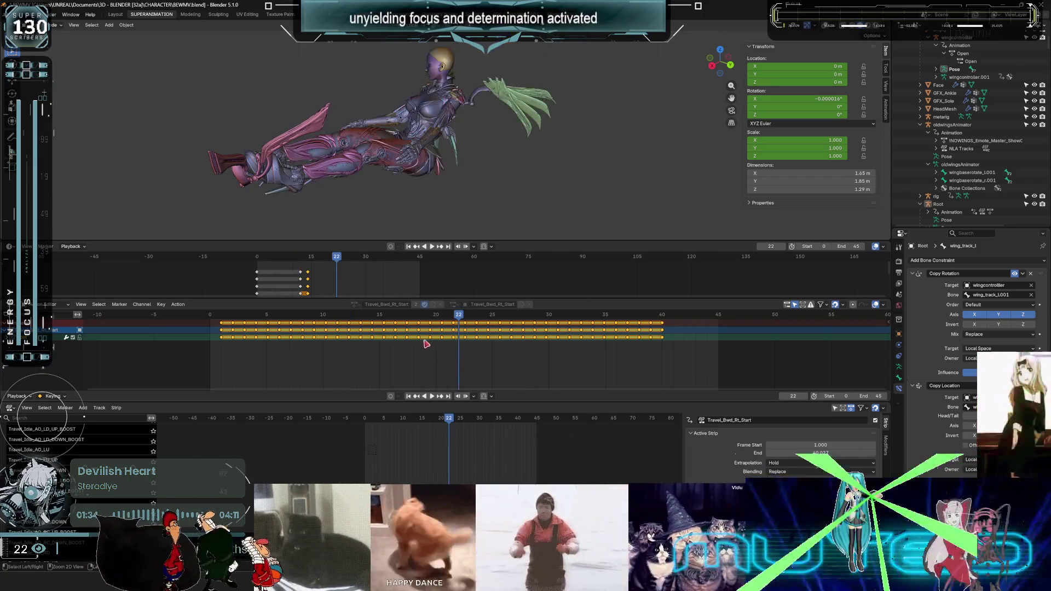
pyautogui.press('Tab')
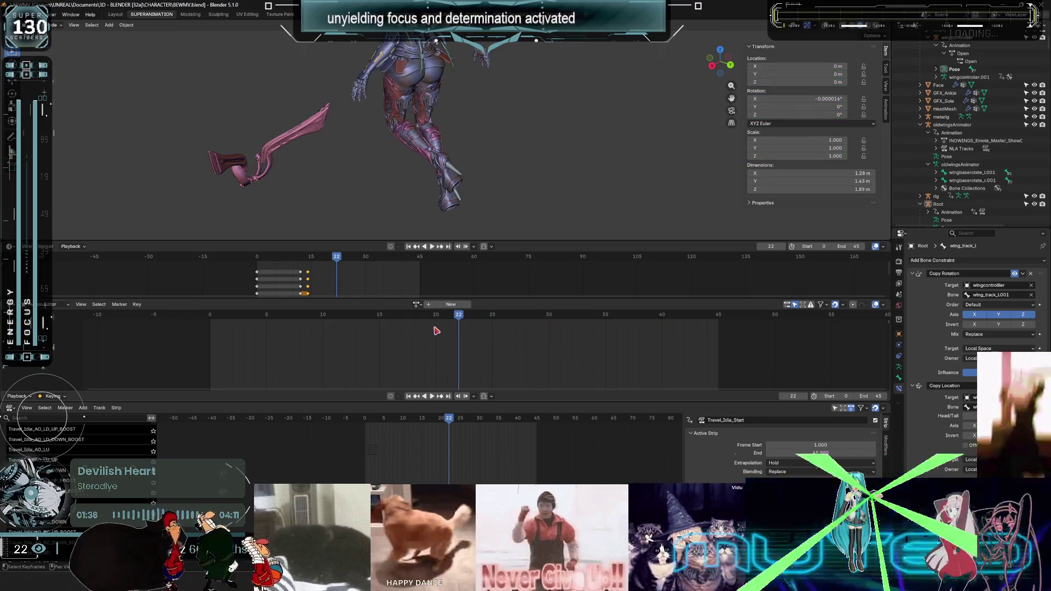
pyautogui.hotkey('ctrl', 'space')
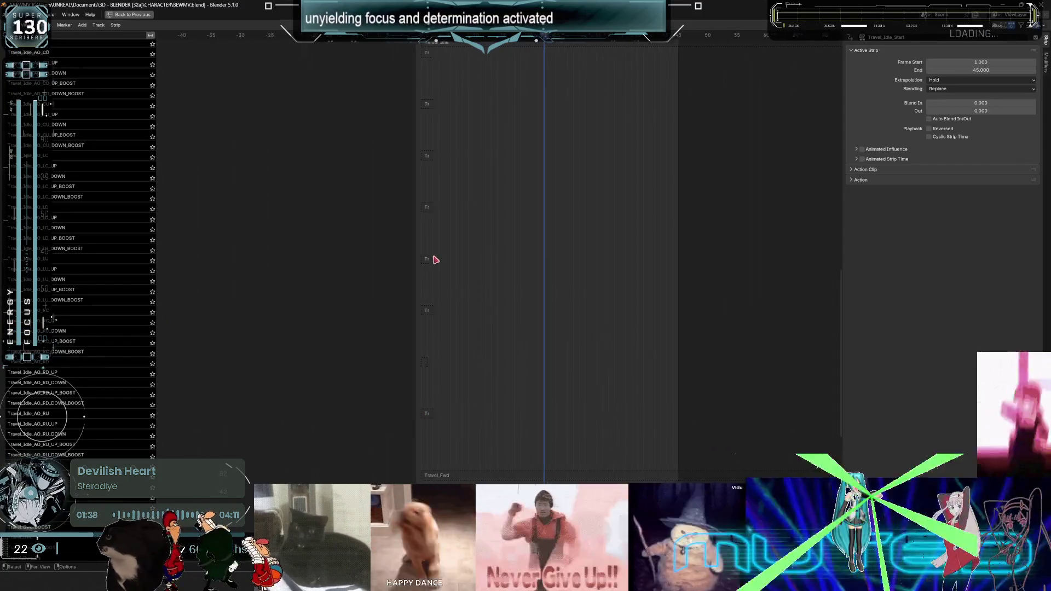
# Pan the NLA view to show the Travel_Idle_Start, V4_Bewm and Travel_Idle tracks.
pyautogui.moveTo(416, 172); pyautogui.dragTo(321, 82, button='middle')
pyautogui.moveTo(234, 106); pyautogui.dragTo(461, 257, button='middle')
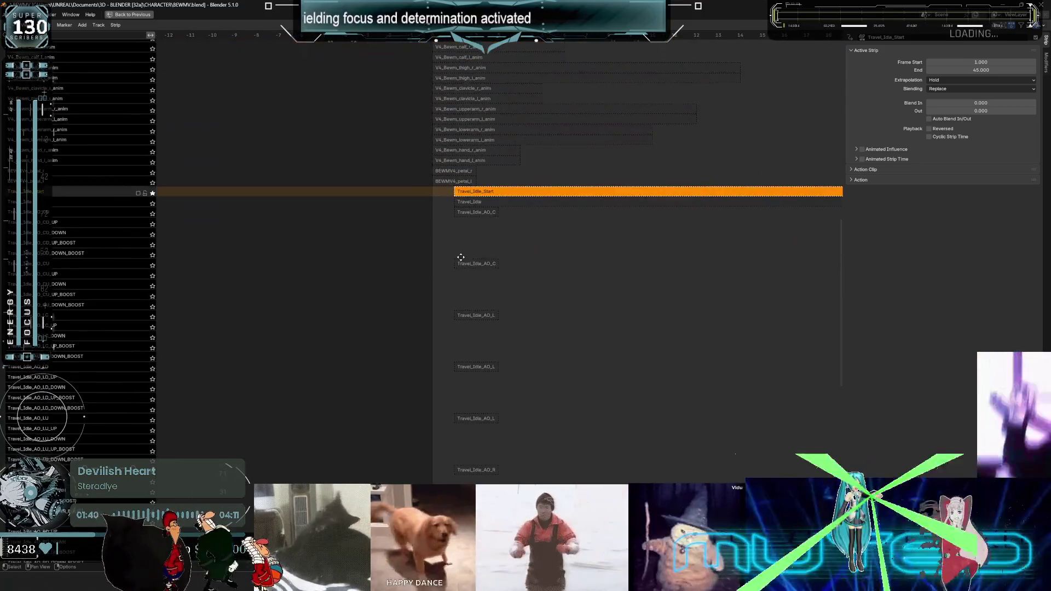
pyautogui.scroll(10, 495, 195)
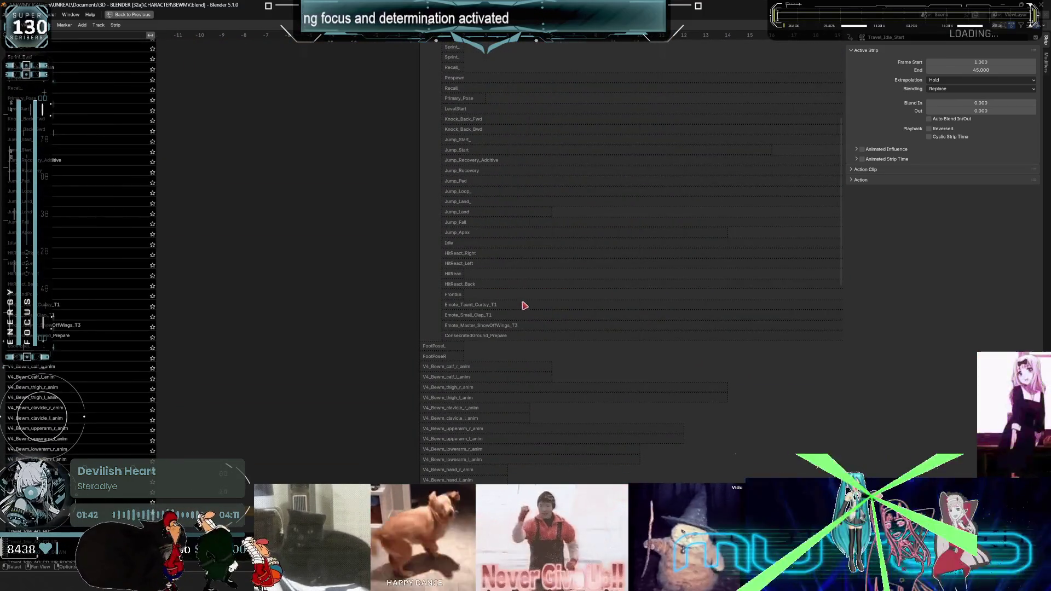
pyautogui.moveTo(735, 458); pyautogui.dragTo(735, 455, button='middle')
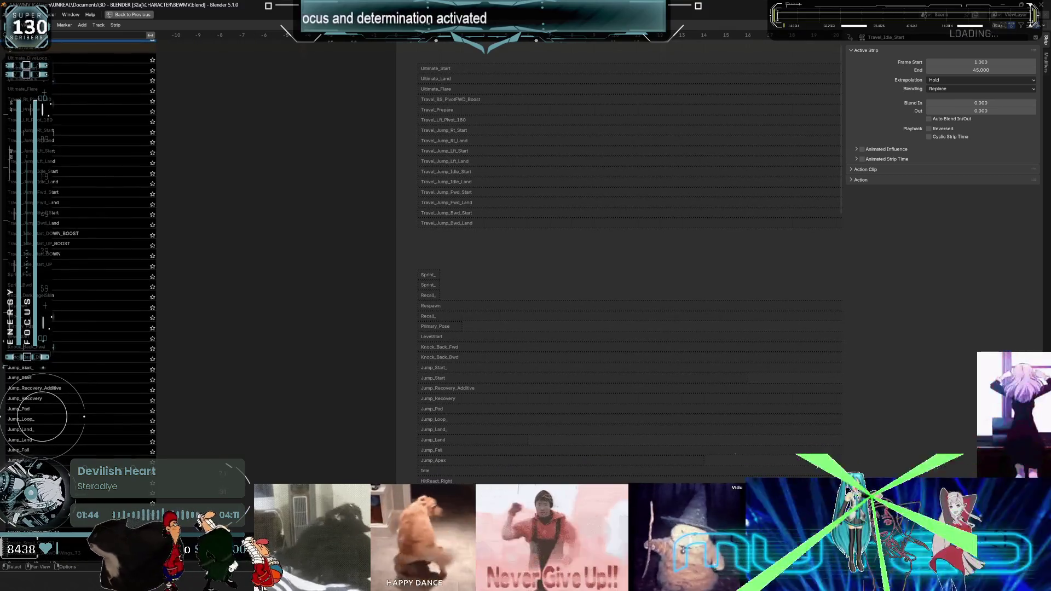
pyautogui.moveTo(469, 436)
pyautogui.mouseDown(button='middle')
pyautogui.moveTo(436, 208)
pyautogui.moveTo(457, 301)
pyautogui.moveTo(466, 96)
pyautogui.mouseUp(button='middle')
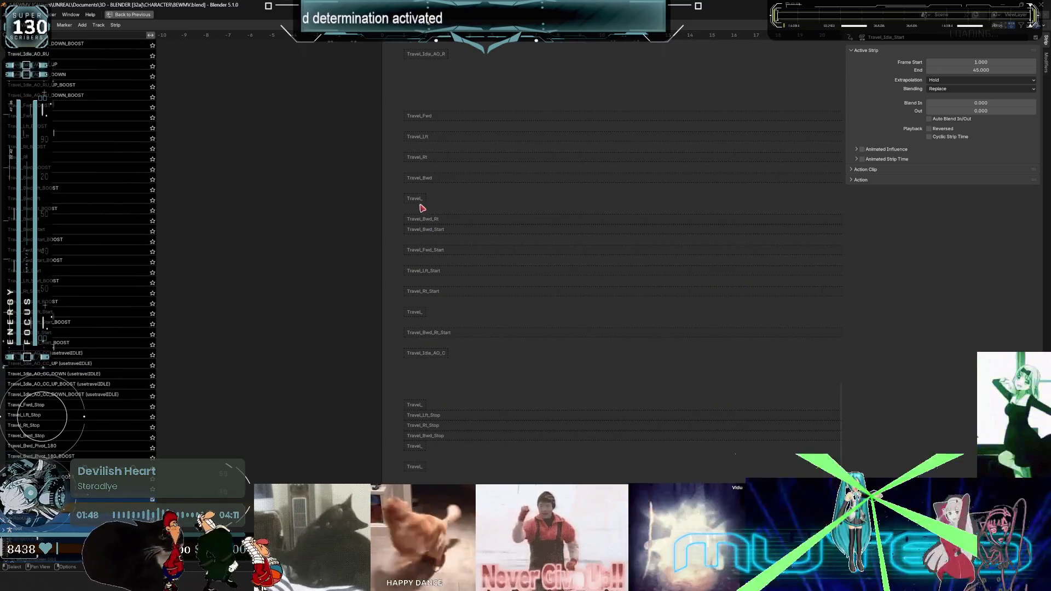
# Select the Travel_Bwd_Lft, Travel_Fwd_Pivot_180 and Travel_Idle_AO_CC strips to inspect them.
pyautogui.click(416, 200)
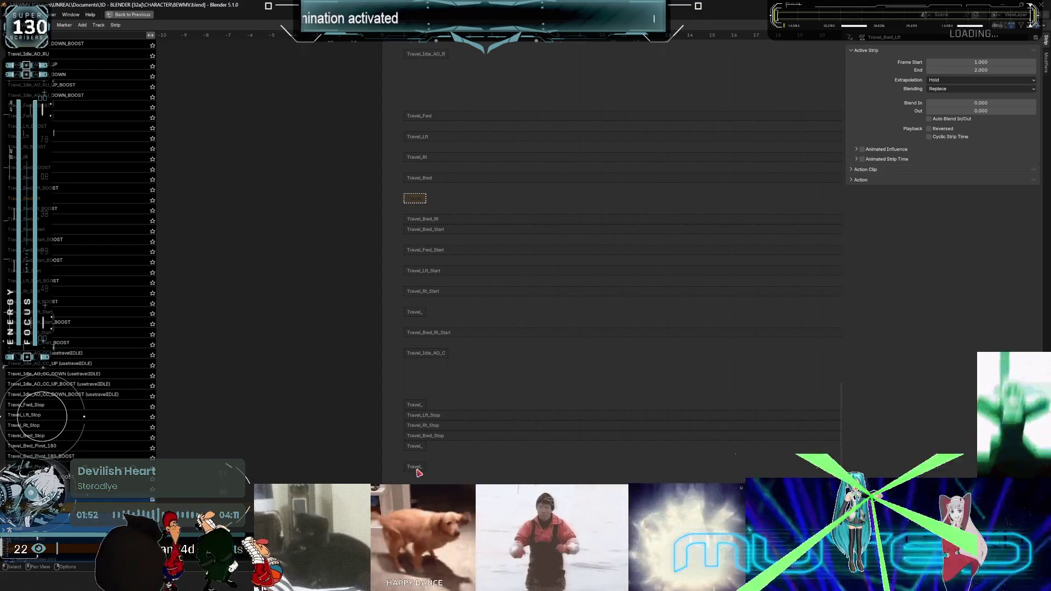
pyautogui.click(418, 467)
pyautogui.scroll(3, 411, 274)
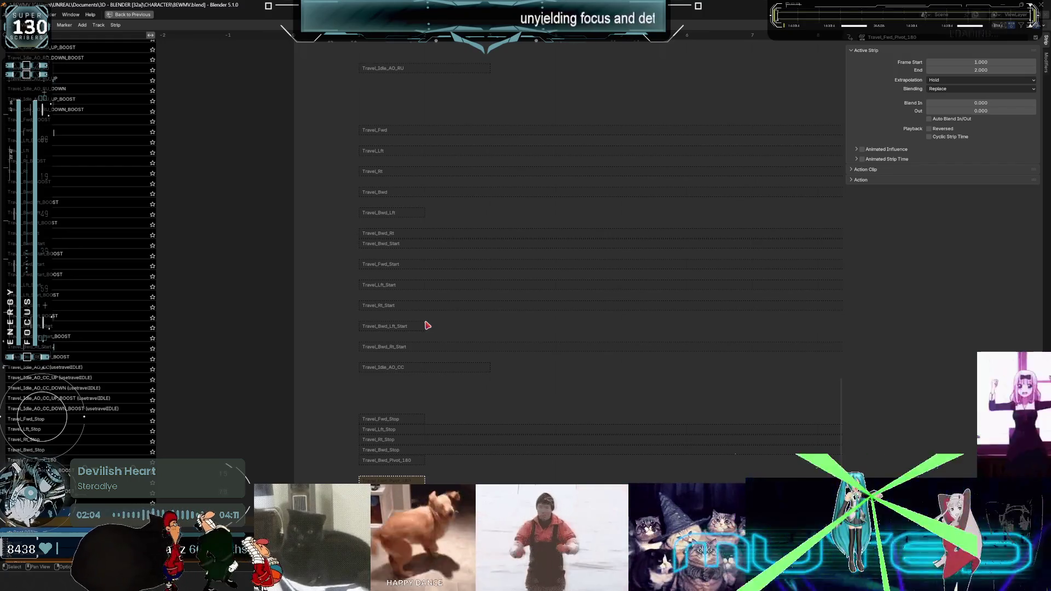
pyautogui.click(398, 371)
pyautogui.scroll(8, 450, 225)
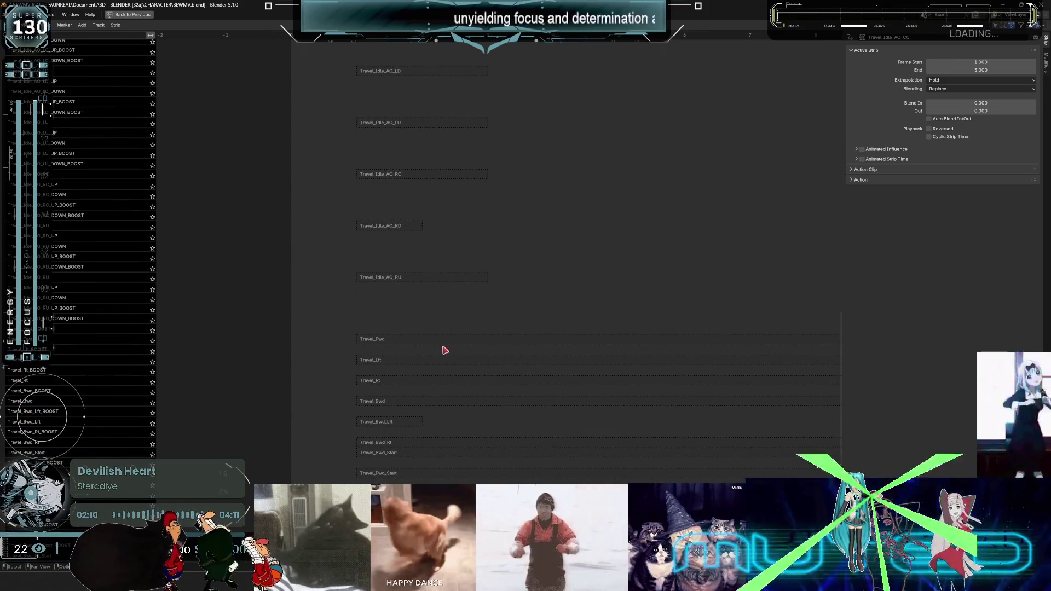
# Enter tweak mode on the Travel_Fwd strip's action and stop playback at frame 52.
pyautogui.click(415, 345)
pyautogui.rightClick(415, 345)
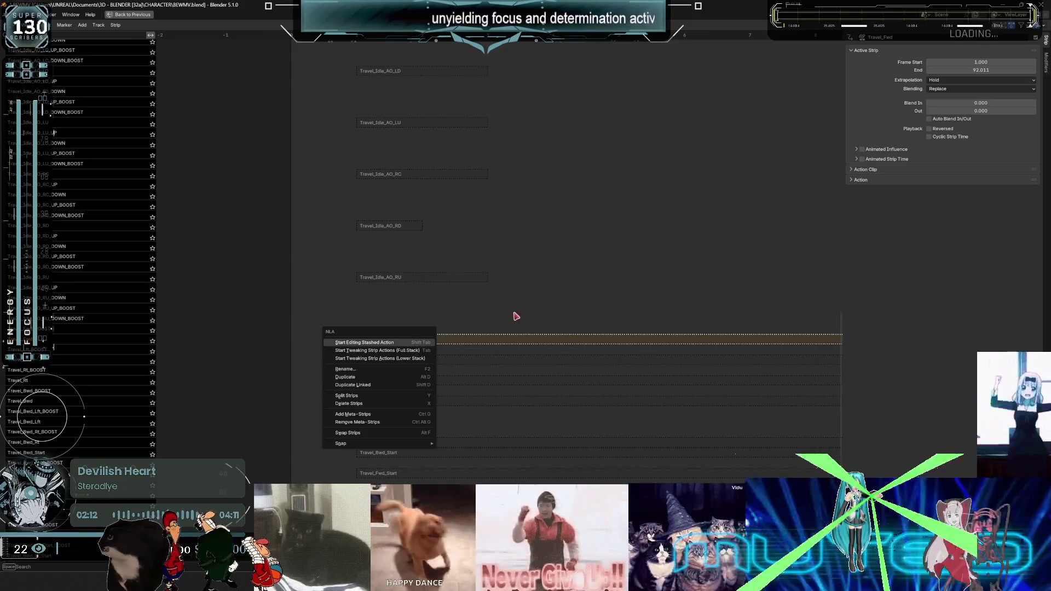
pyautogui.press('Tab')
pyautogui.hotkey('ctrl', 'space')
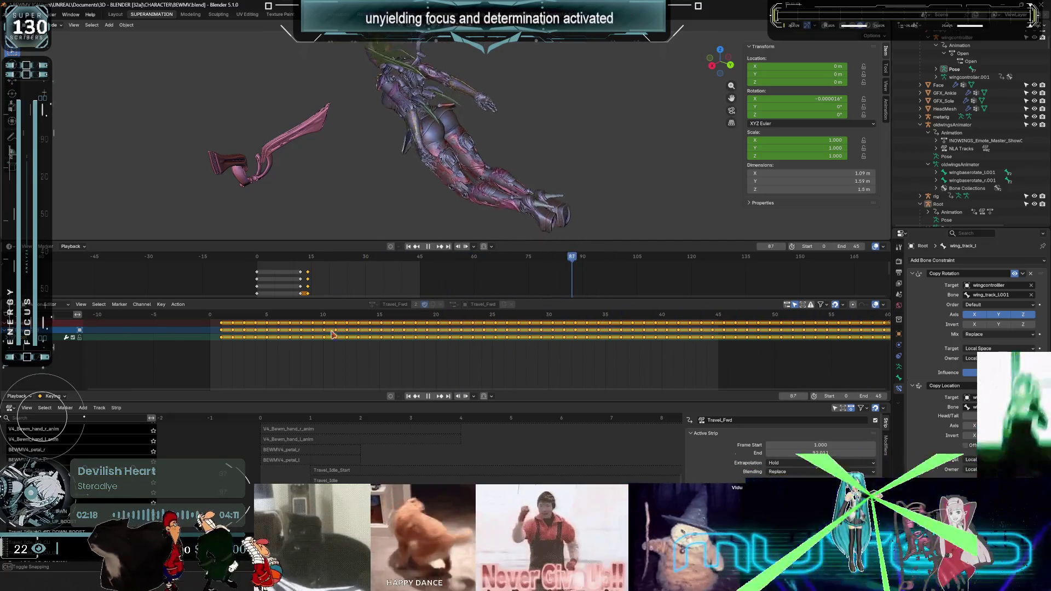
pyautogui.press('space')
# Put the Root armature in pose mode and zoom the action timeline out to frame 80.
pyautogui.moveTo(366, 214)
pyautogui.mouseDown(button='middle')
pyautogui.moveTo(462, 157)
pyautogui.moveTo(452, 159)
pyautogui.mouseUp(button='middle')
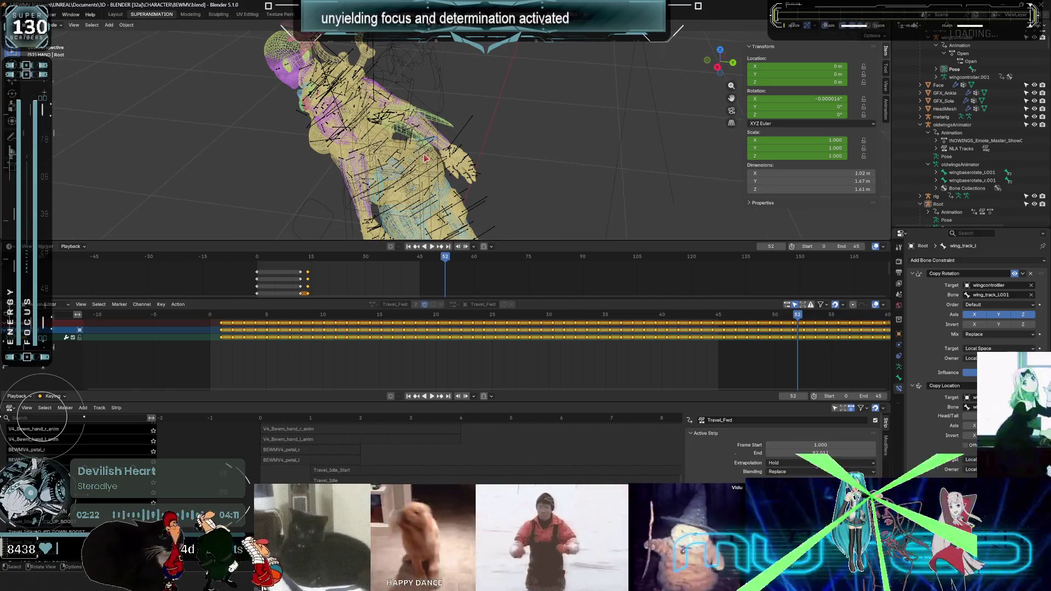
pyautogui.click(425, 158)
pyautogui.hotkey('ctrl', 'Tab')
pyautogui.moveTo(423, 167); pyautogui.dragTo(431, 183, button='middle')
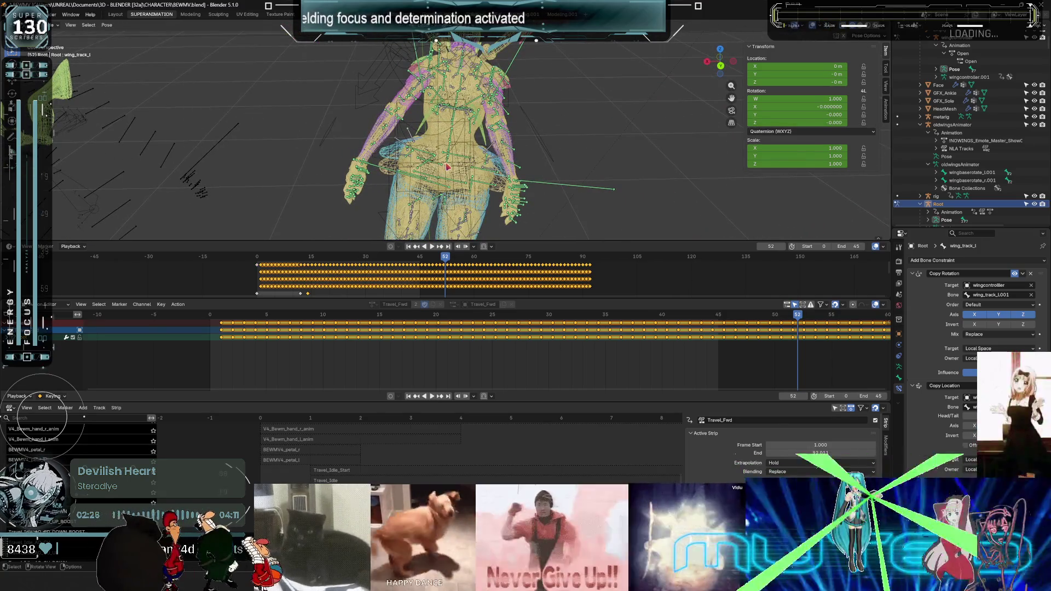
pyautogui.hotkey('ctrl', 'z')
pyautogui.hotkey('ctrl', 'z')
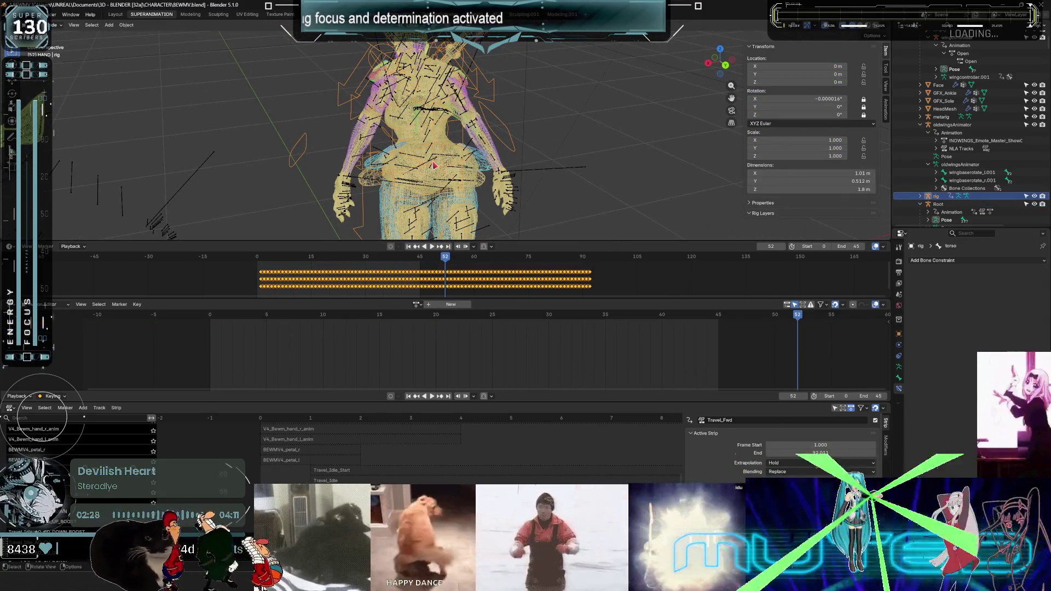
pyautogui.hotkey('ctrl', 'shift', 'z')
pyautogui.hotkey('ctrl', 'shift', 'z')
pyautogui.keyDown('ctrl'); pyautogui.moveTo(396, 346); pyautogui.dragTo(320, 351, button='middle'); pyautogui.keyUp('ctrl')
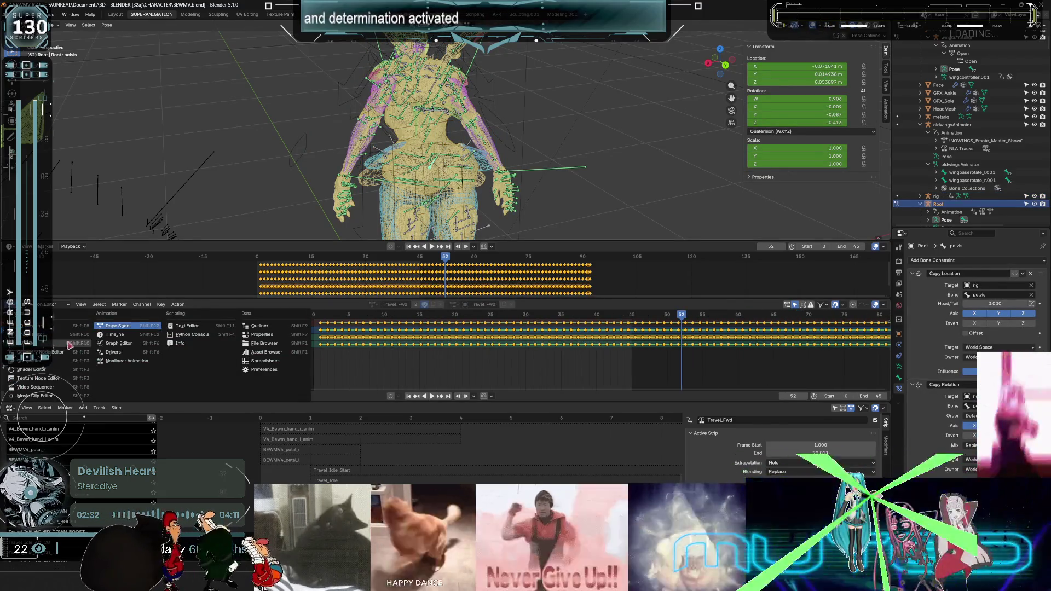
# Show the action as F-curves and rotate the Root bone around the Z axis.
pyautogui.hotkey('ctrl', 'Tab')
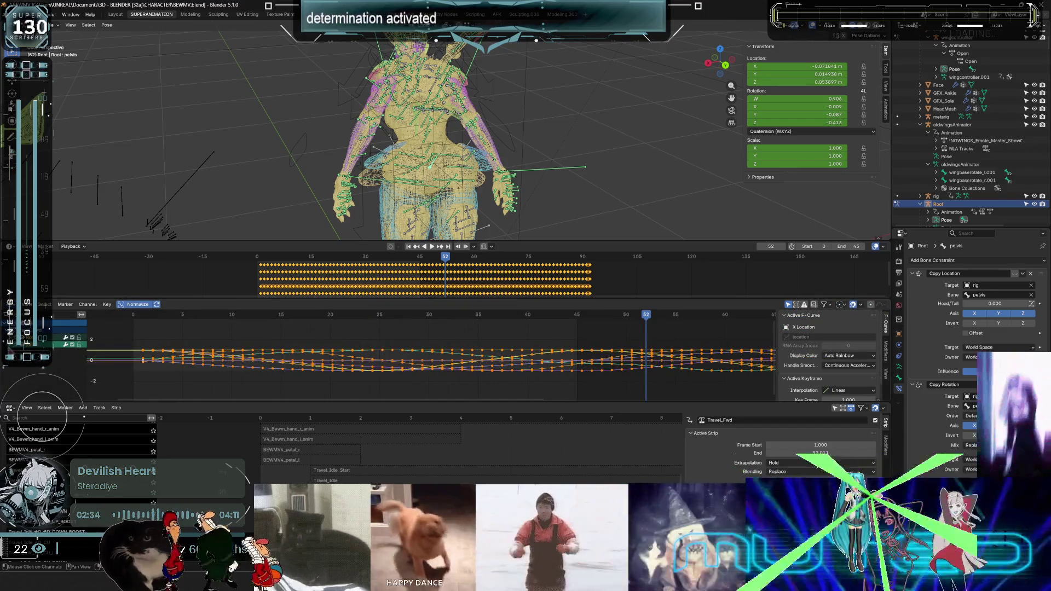
pyautogui.hotkey('ctrl', 'space')
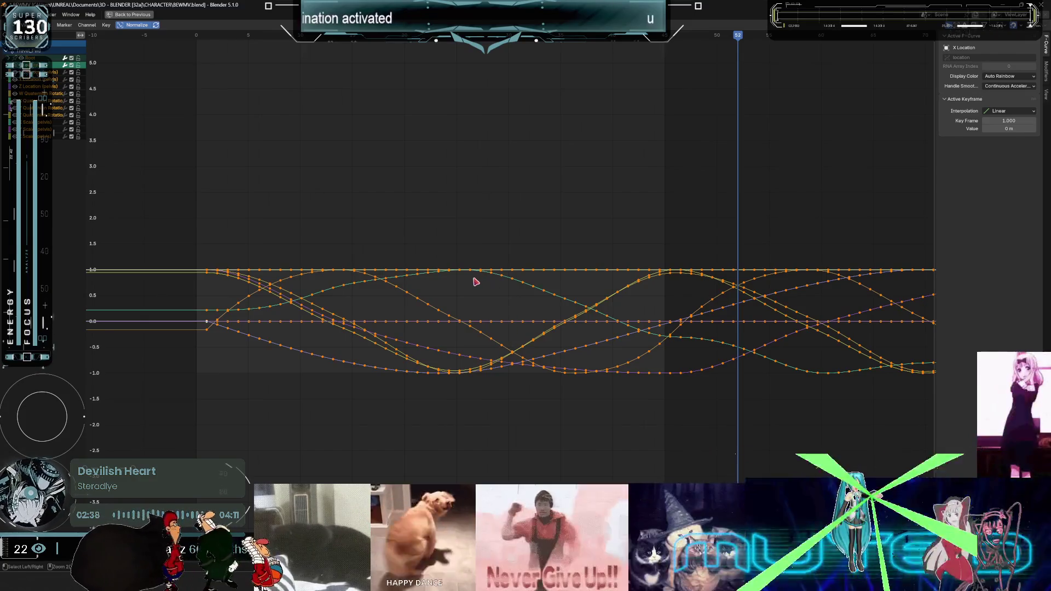
pyautogui.hotkey('ctrl', 'space')
pyautogui.press('r')
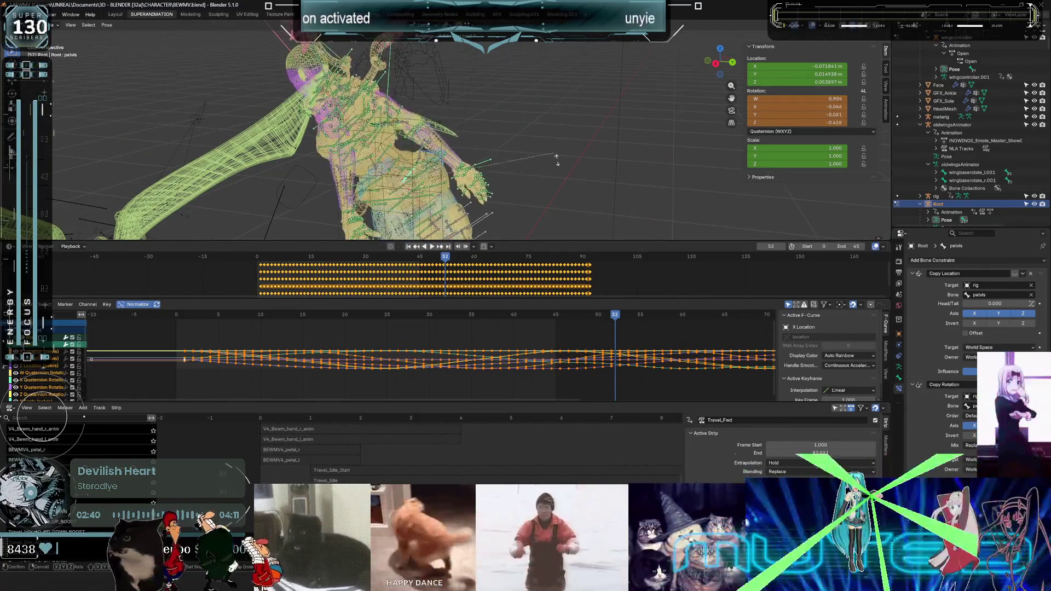
pyautogui.press('z')
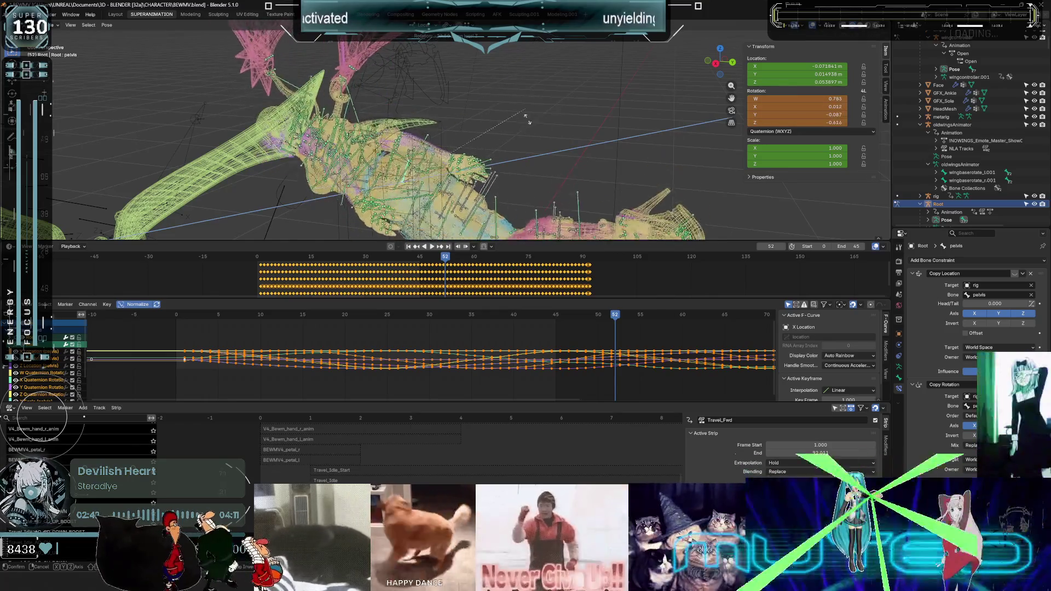
pyautogui.click(571, 195)
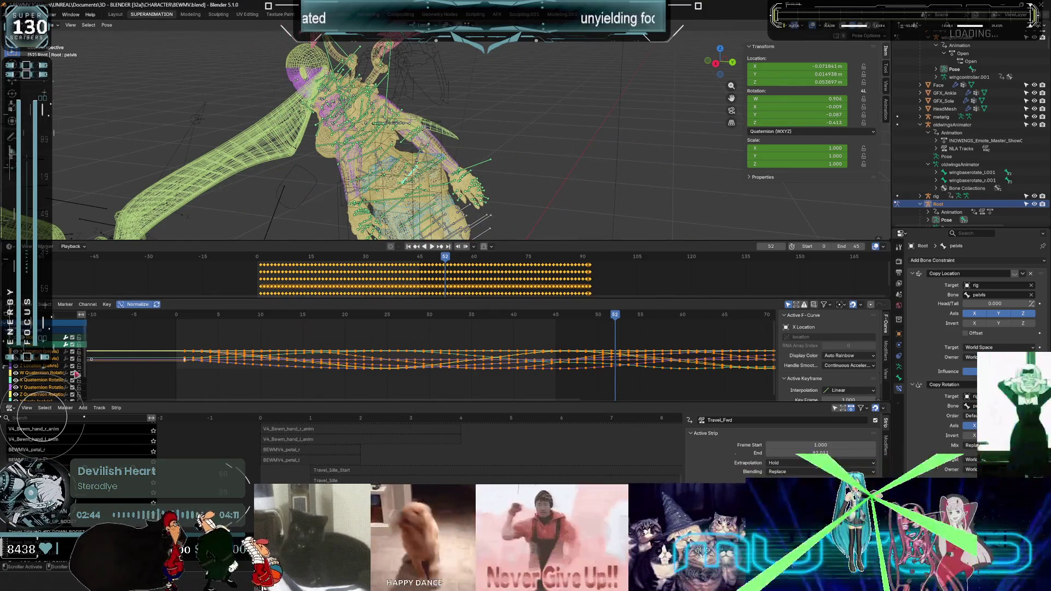
# Hide several pelvis channel curves, leaving Z Quaternion Rotation (pelvis) as the active curve.
pyautogui.scroll(-2, 67, 356)
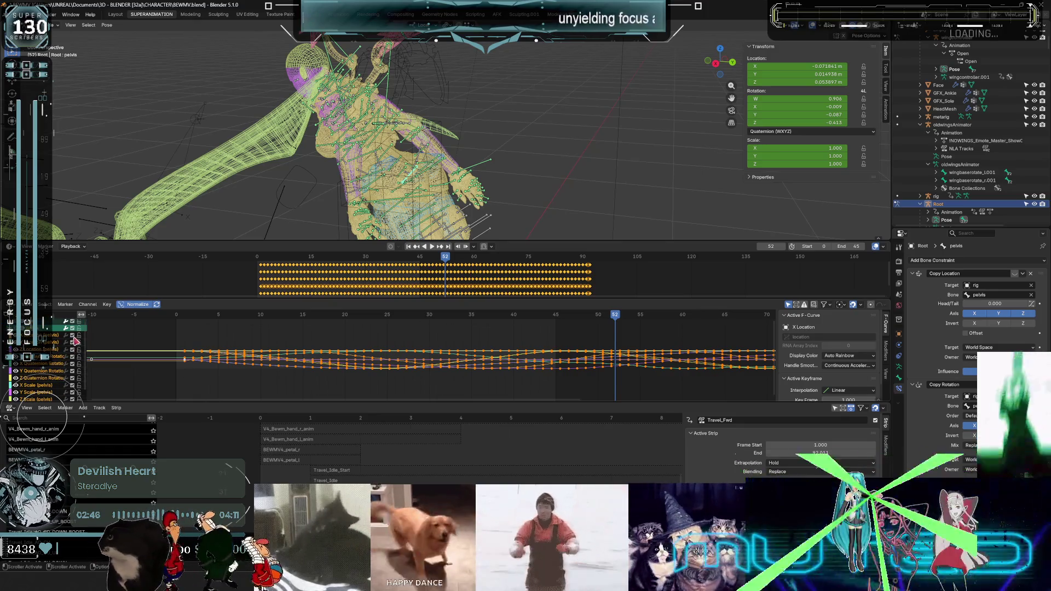
pyautogui.click(72, 342)
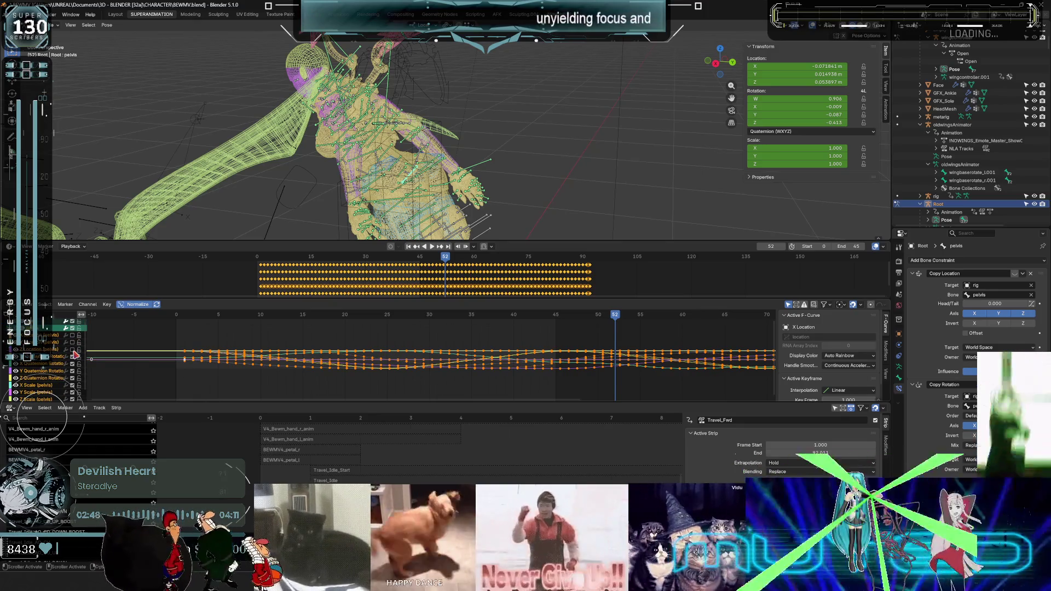
pyautogui.click(73, 371)
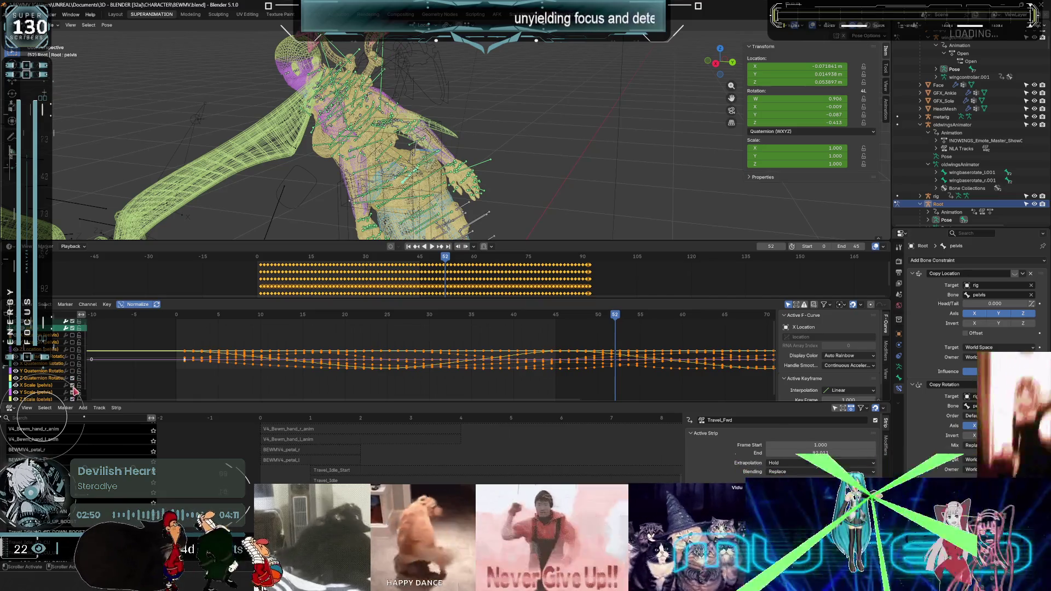
pyautogui.click(72, 386)
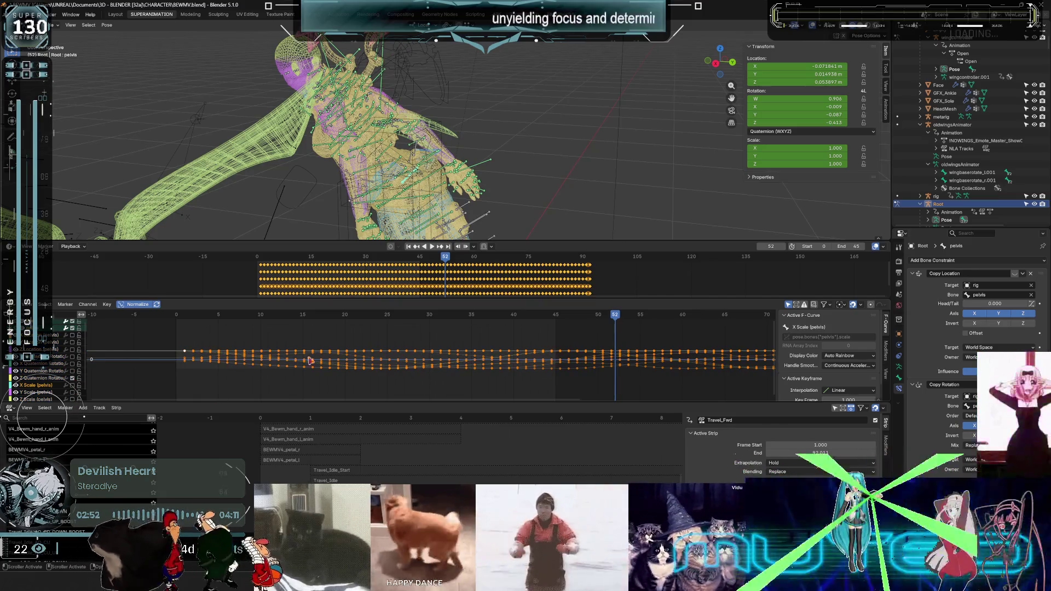
pyautogui.click(25, 378)
pyautogui.click(17, 371)
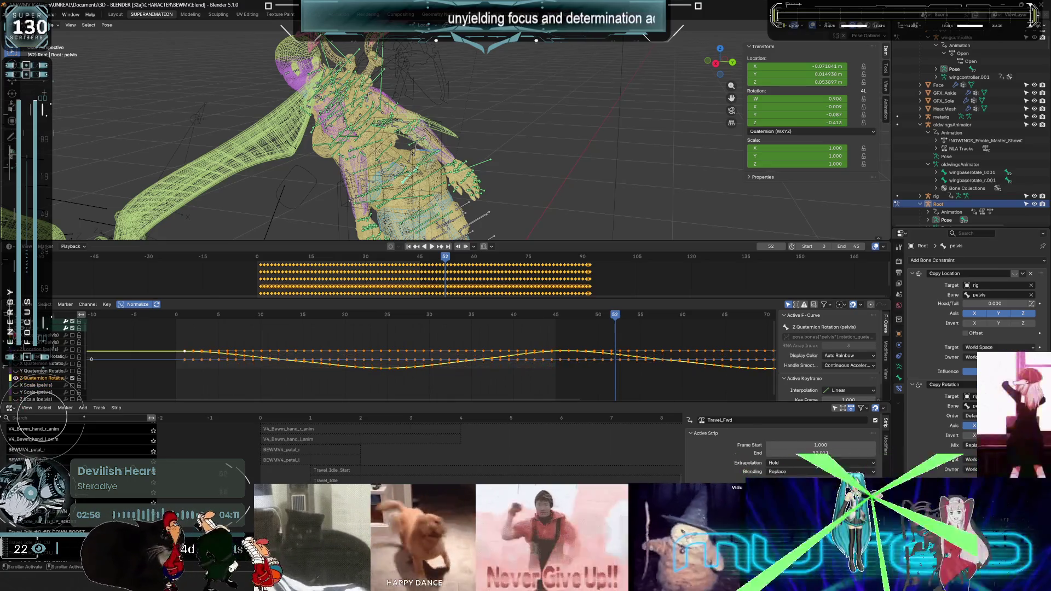
# Scale all pelvis Z Quaternion Rotation keyframes vertically to flatten the curve.
pyautogui.click(221, 361)
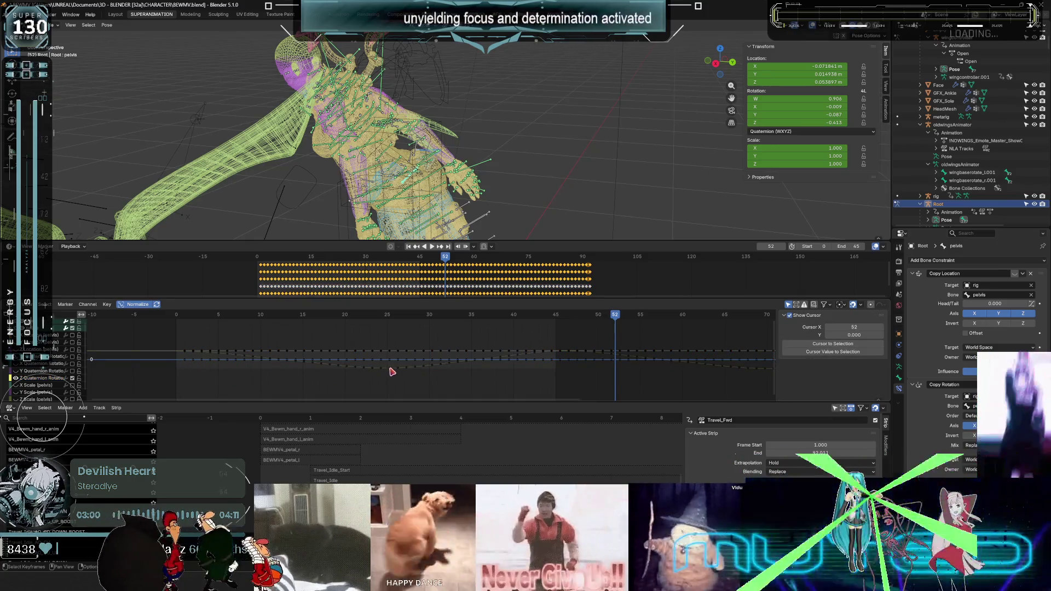
pyautogui.click(61, 378)
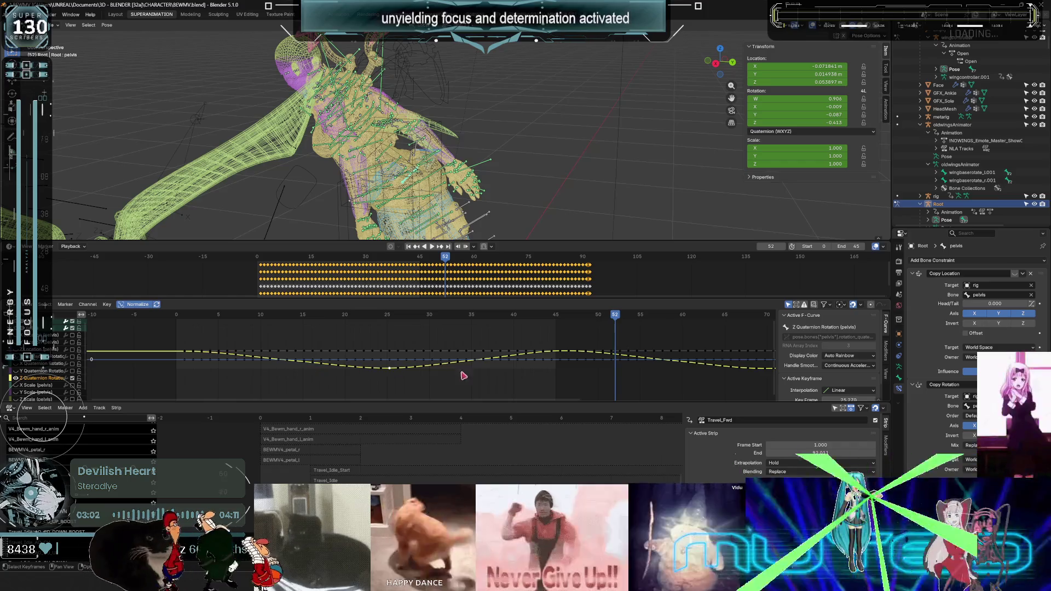
pyautogui.press('a')
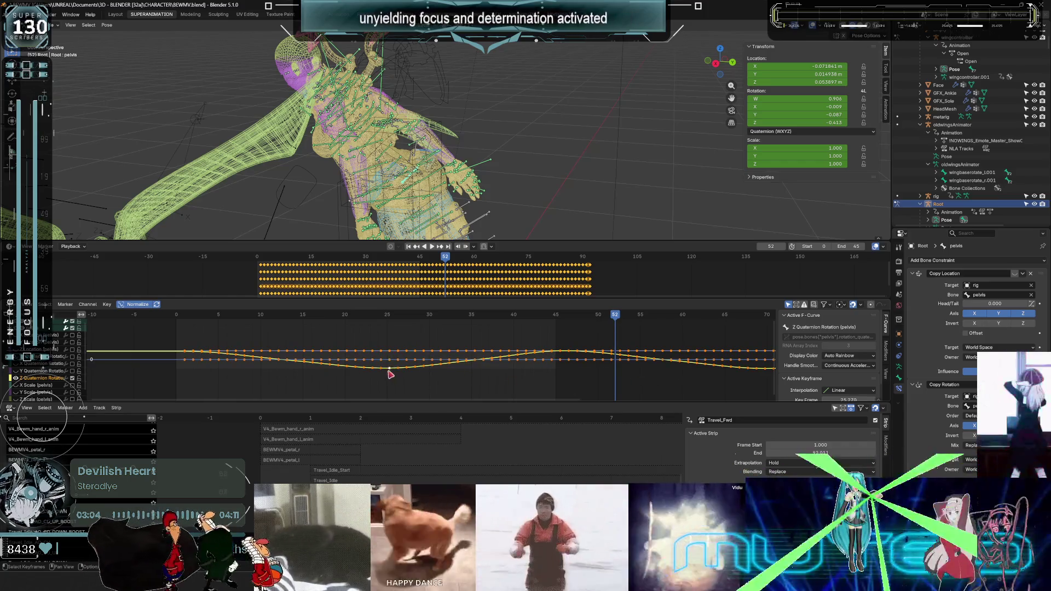
pyautogui.press('s')
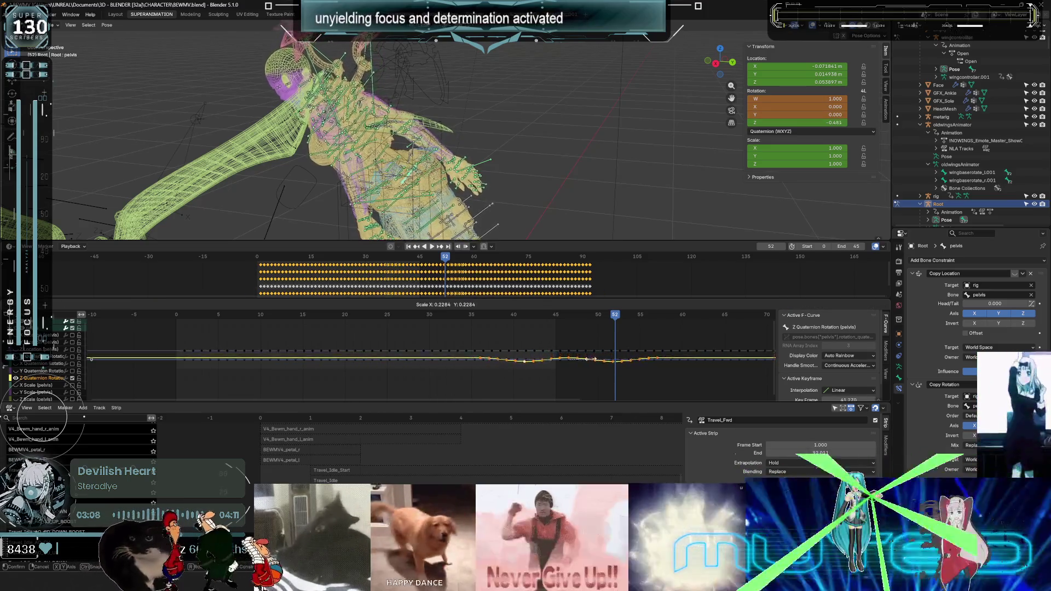
pyautogui.click(699, 372)
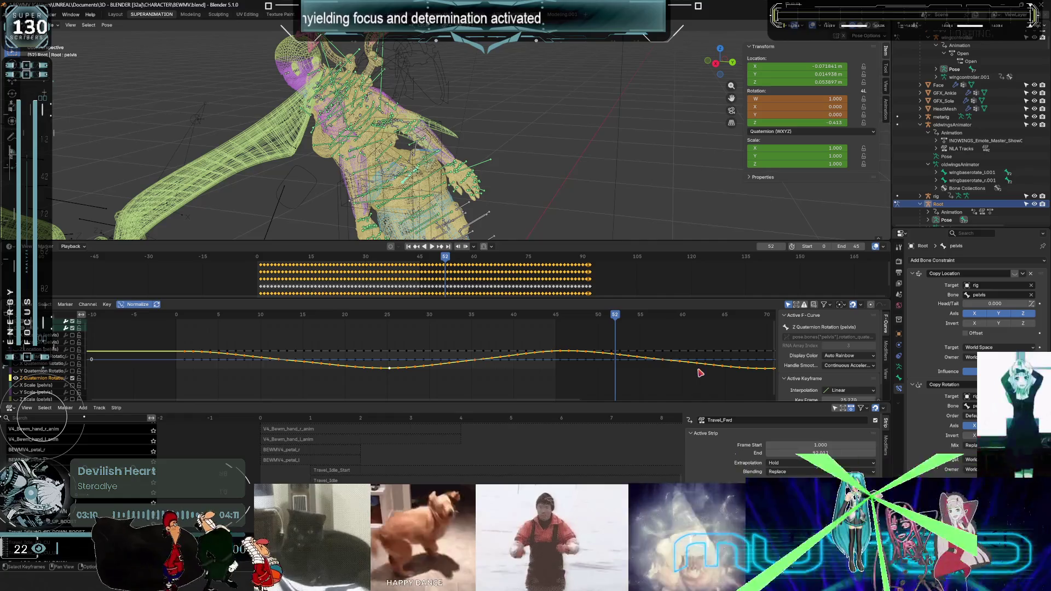
pyautogui.press('s')
pyautogui.press('y')
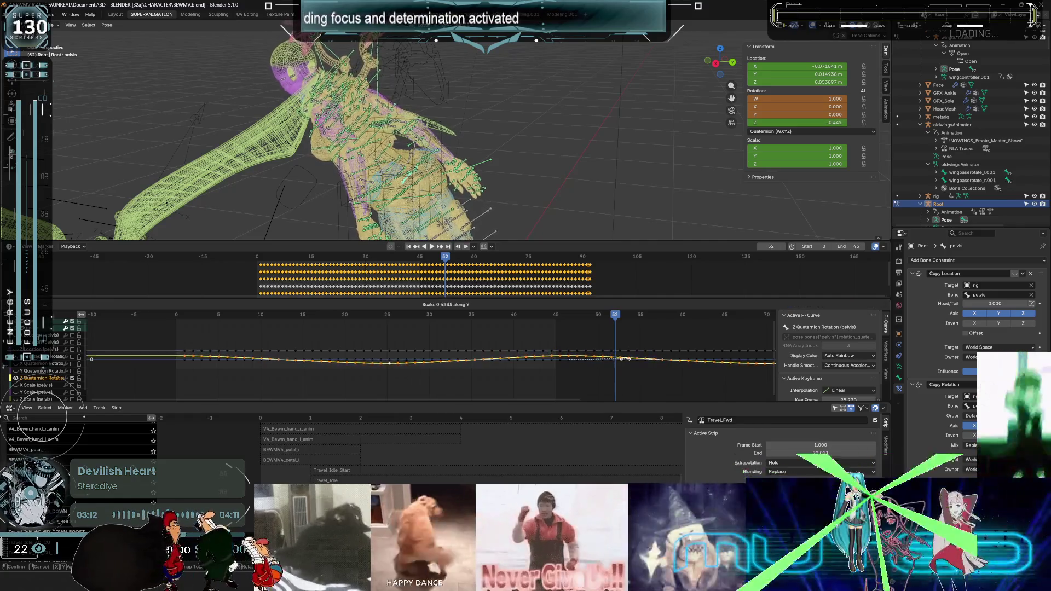
pyautogui.click(616, 363)
# Shift the curve downward, then play and scrub to frame 24 to check the pose.
pyautogui.press('g')
pyautogui.press('y')
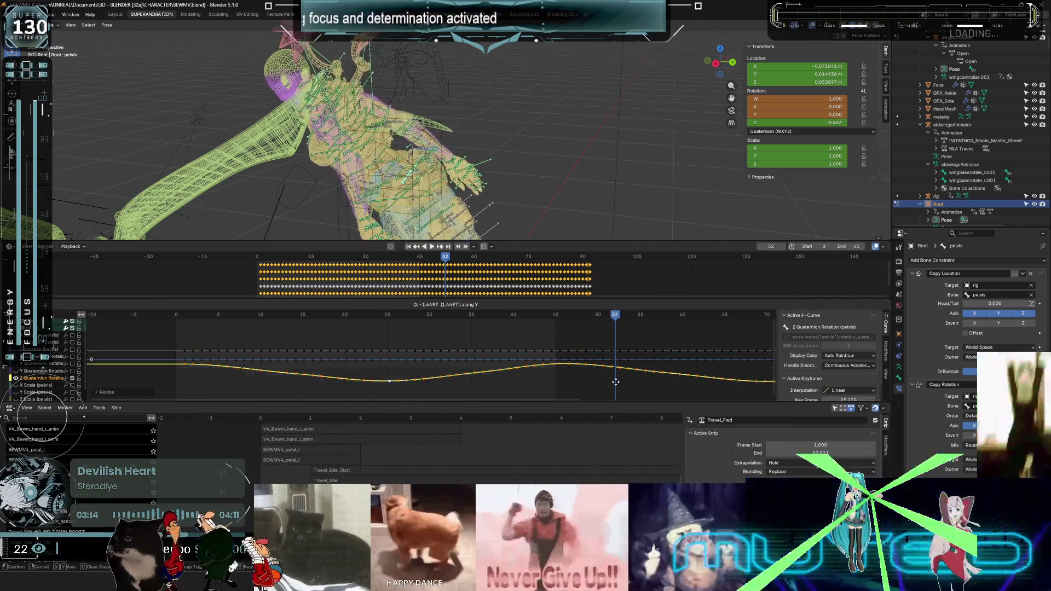
pyautogui.click(554, 332)
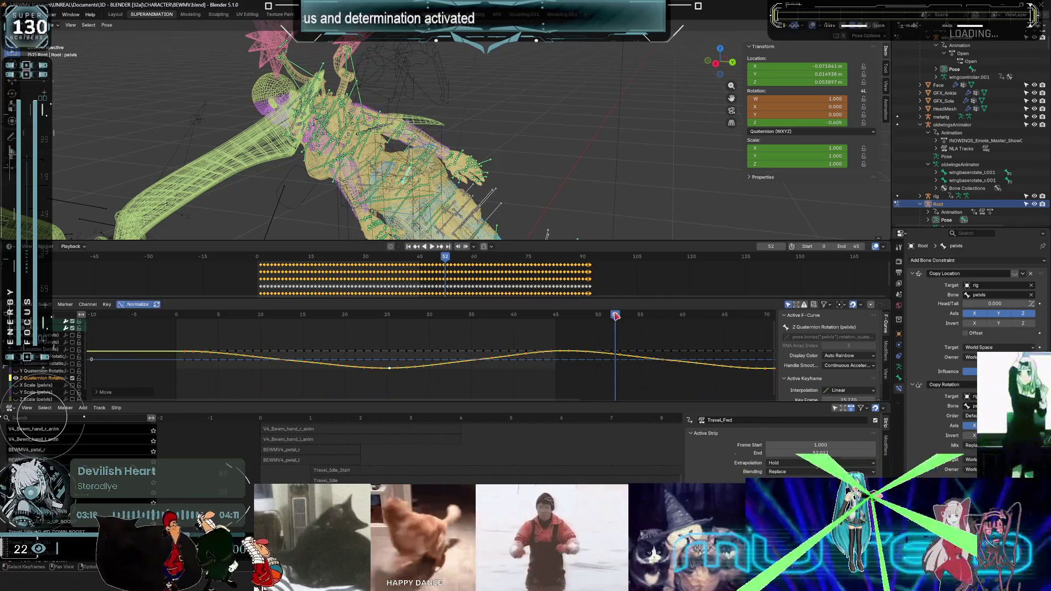
pyautogui.press('space')
pyautogui.moveTo(308, 329)
pyautogui.mouseDown()
pyautogui.moveTo(234, 331)
pyautogui.moveTo(380, 334)
pyautogui.mouseUp()
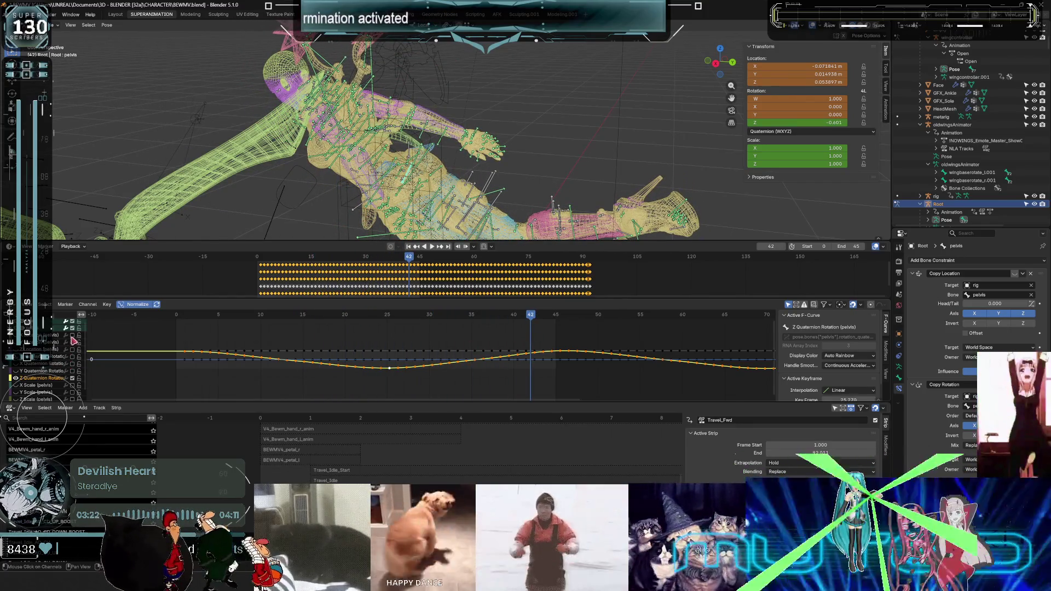
# Stop playback, scrub back to frame 8, then return to frame 85.
pyautogui.press('space')
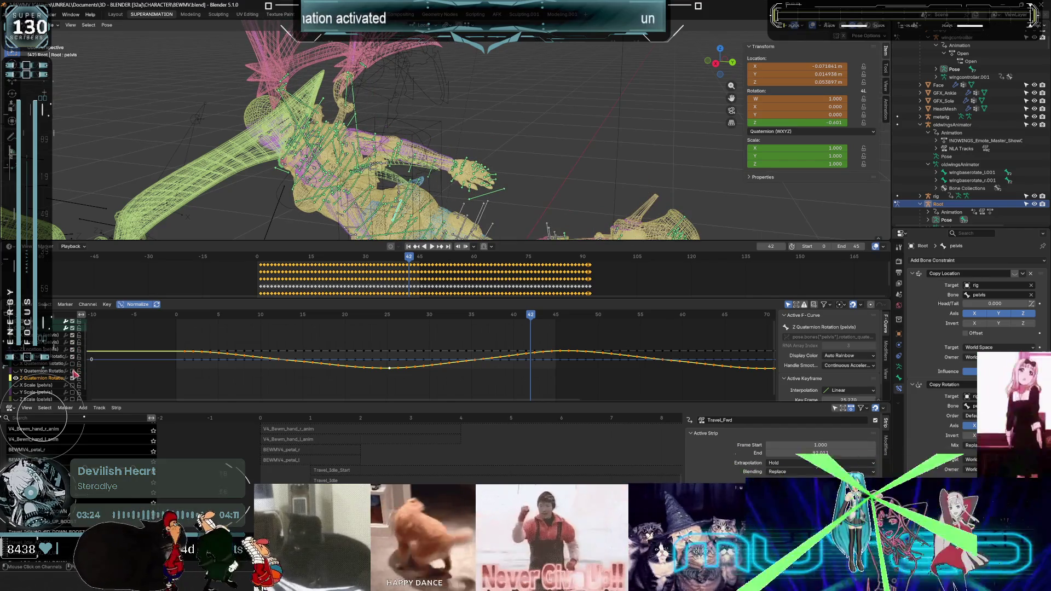
pyautogui.scroll(-1, 75, 375)
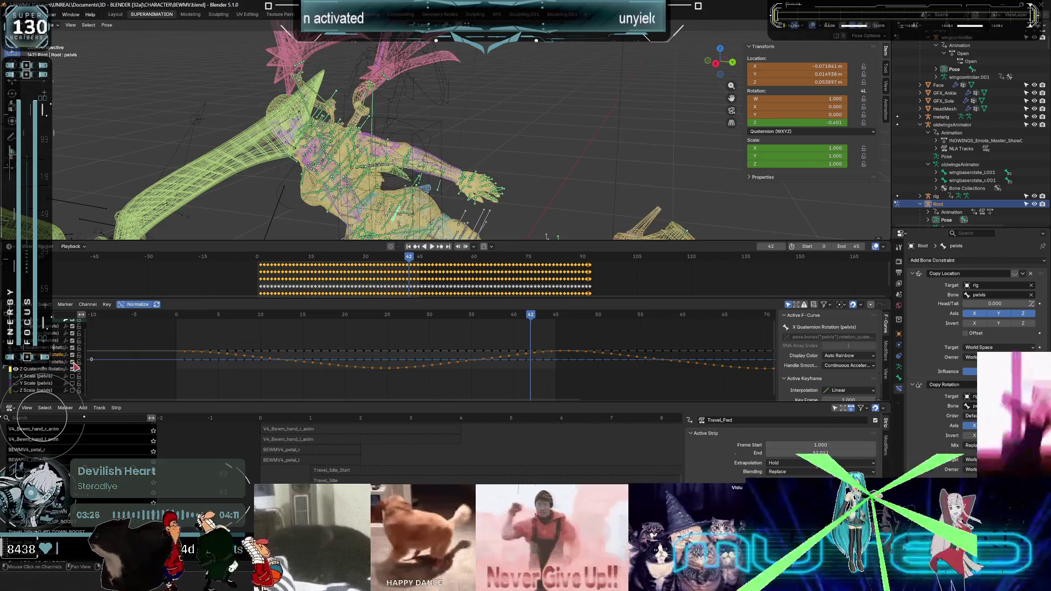
pyautogui.moveTo(536, 322)
pyautogui.mouseDown()
pyautogui.moveTo(243, 336)
pyautogui.moveTo(399, 352)
pyautogui.moveTo(650, 353)
pyautogui.moveTo(309, 326)
pyautogui.mouseUp()
pyautogui.press('Escape')
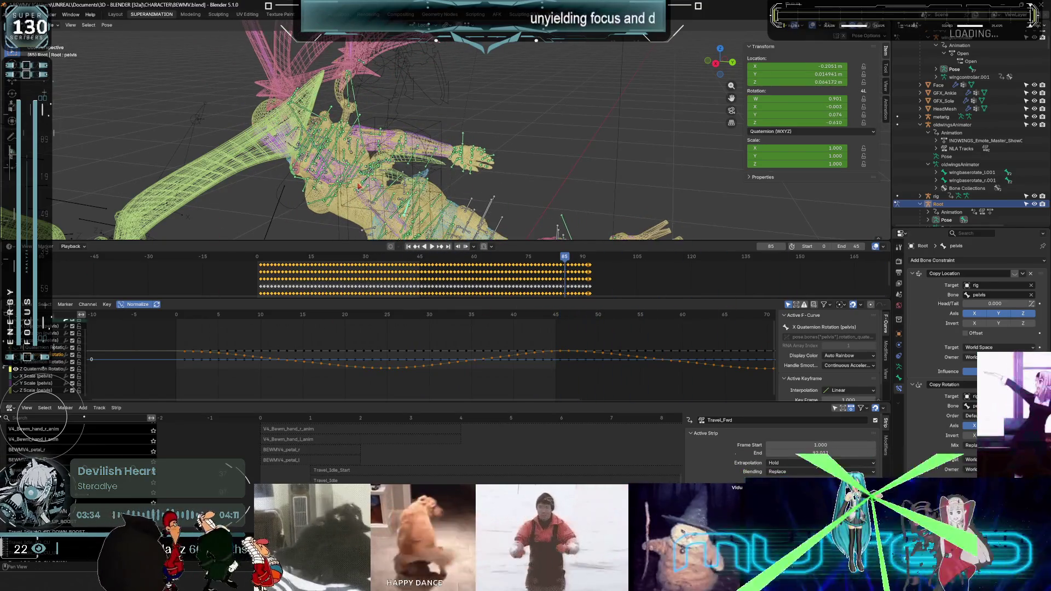
# Maximize the 3D viewport, hide overlays, and orbit around the flying character.
pyautogui.rightClick(568, 165)
pyautogui.press('Escape')
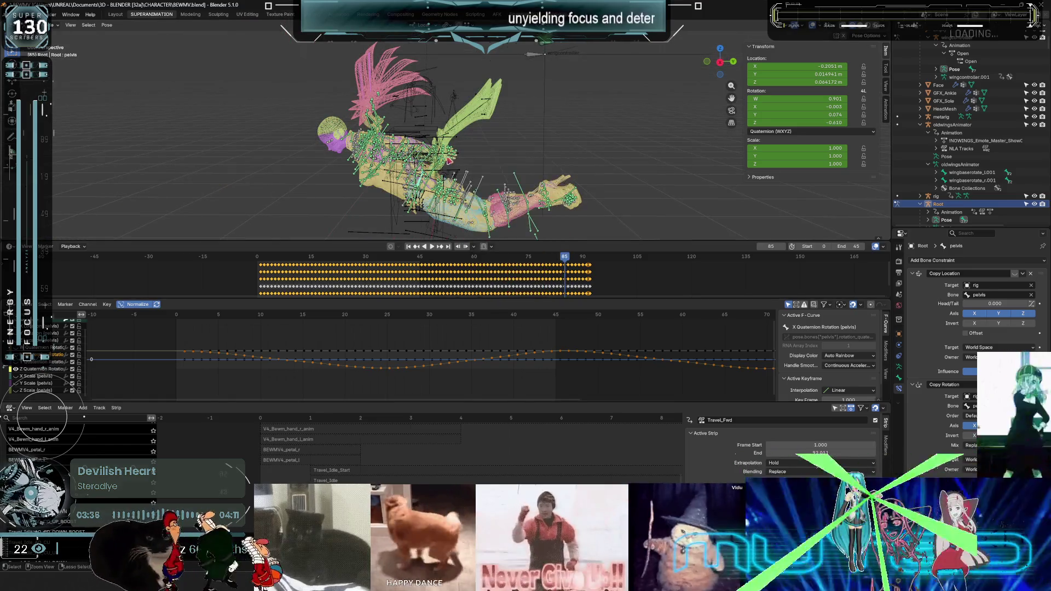
pyautogui.hotkey('ctrl', 'space')
pyautogui.rightClick(476, 163)
pyautogui.hotkey('shift', 'alt', 'z')
pyautogui.moveTo(652, 237)
pyautogui.mouseDown(button='middle')
pyautogui.moveTo(500, 258)
pyautogui.moveTo(652, 273)
pyautogui.mouseUp(button='middle')
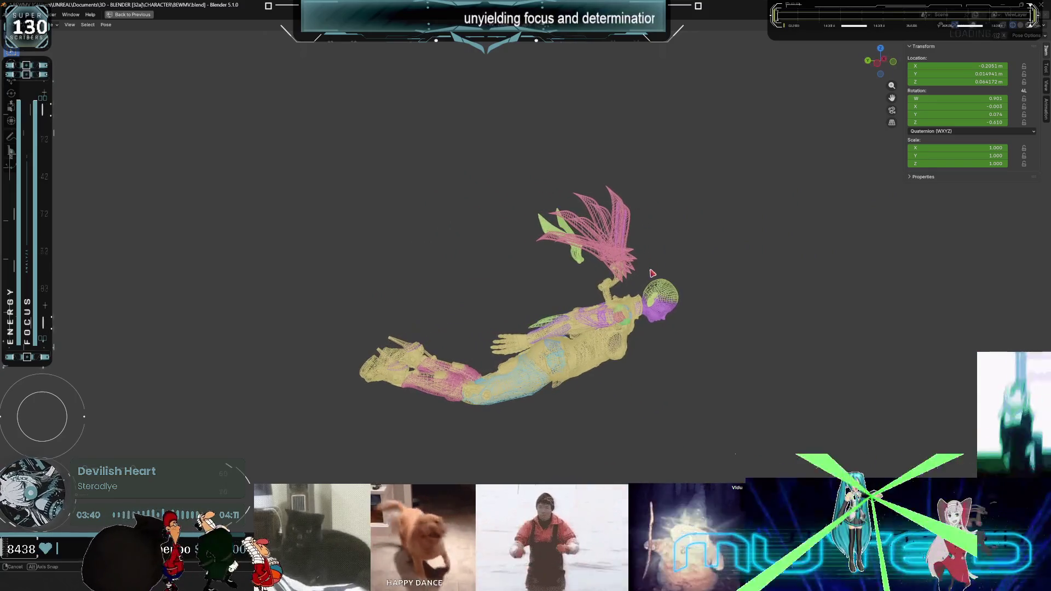
# Undo the last pose change and bring up Edit > Undo History.
pyautogui.press('Up')
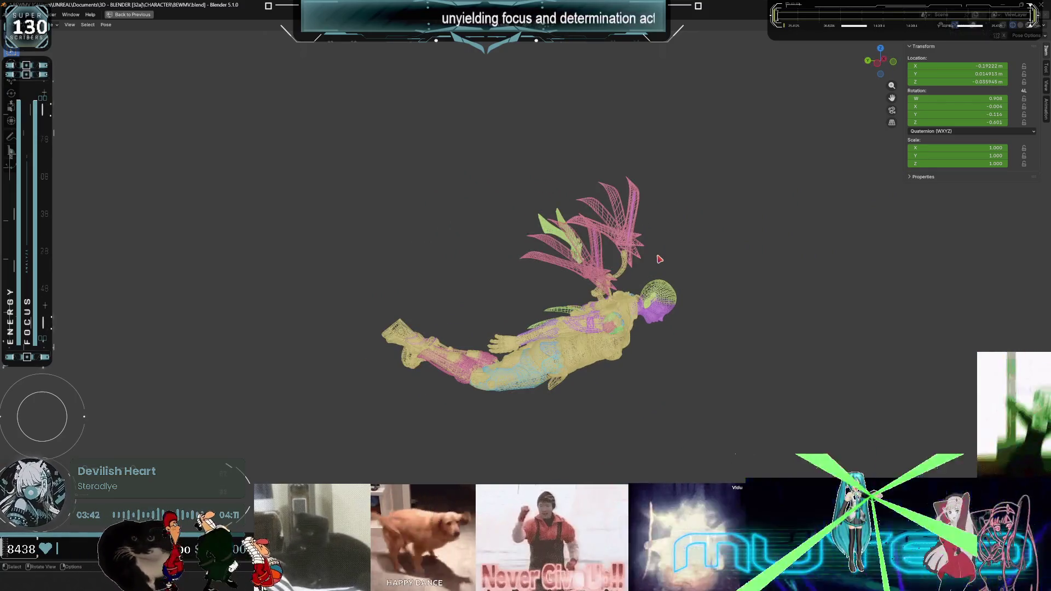
pyautogui.click(34, 14)
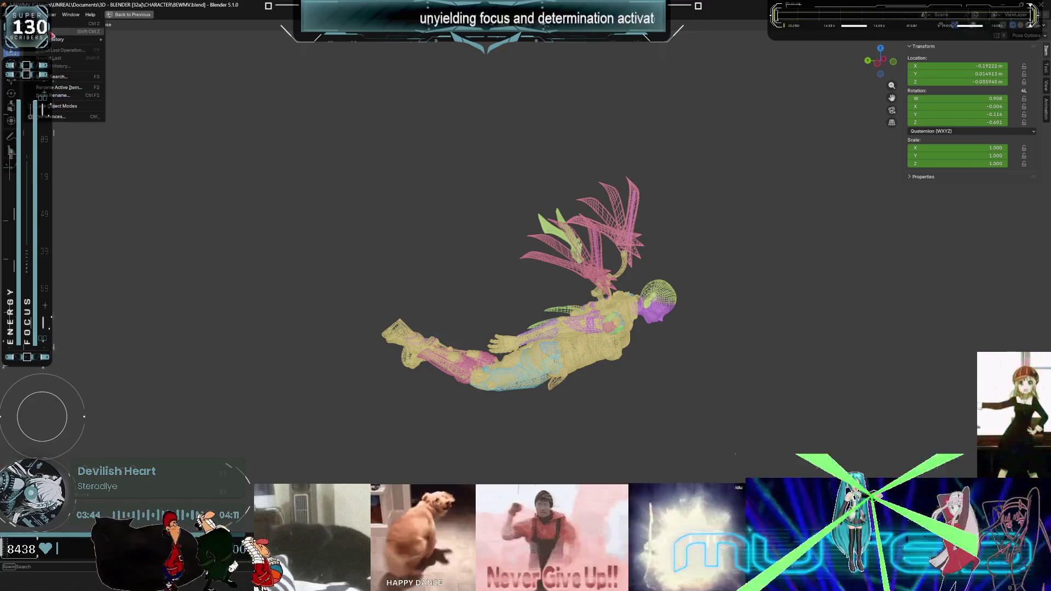
pyautogui.moveTo(60, 39)
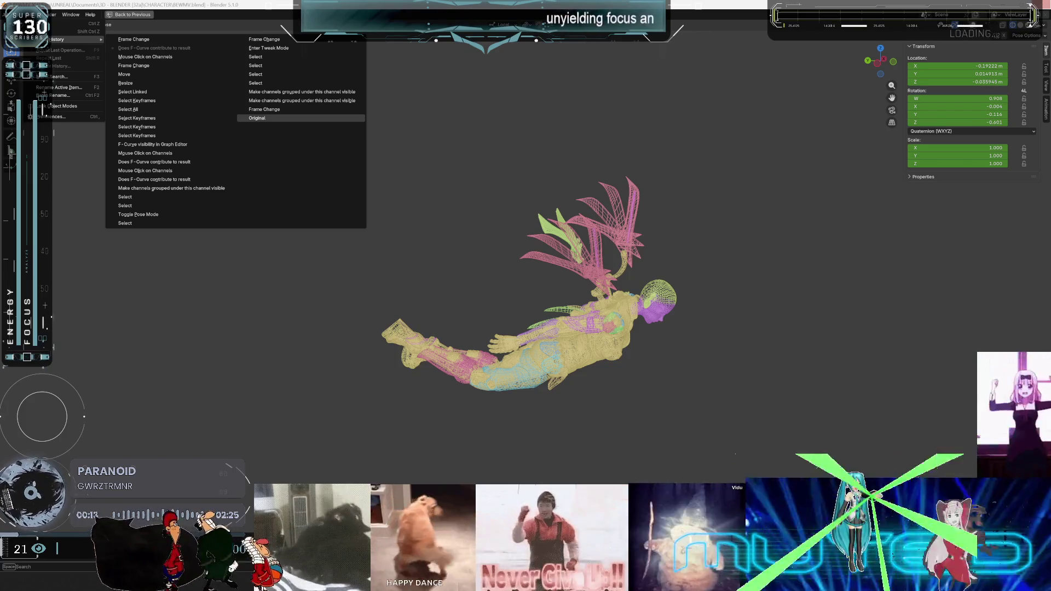
# Revert to the Original undo state, move the green wing piece, and view the character from behind.
pyautogui.click(257, 118)
pyautogui.press('g')
pyautogui.moveTo(569, 294); pyautogui.dragTo(417, 283, button='middle')
pyautogui.click(417, 283)
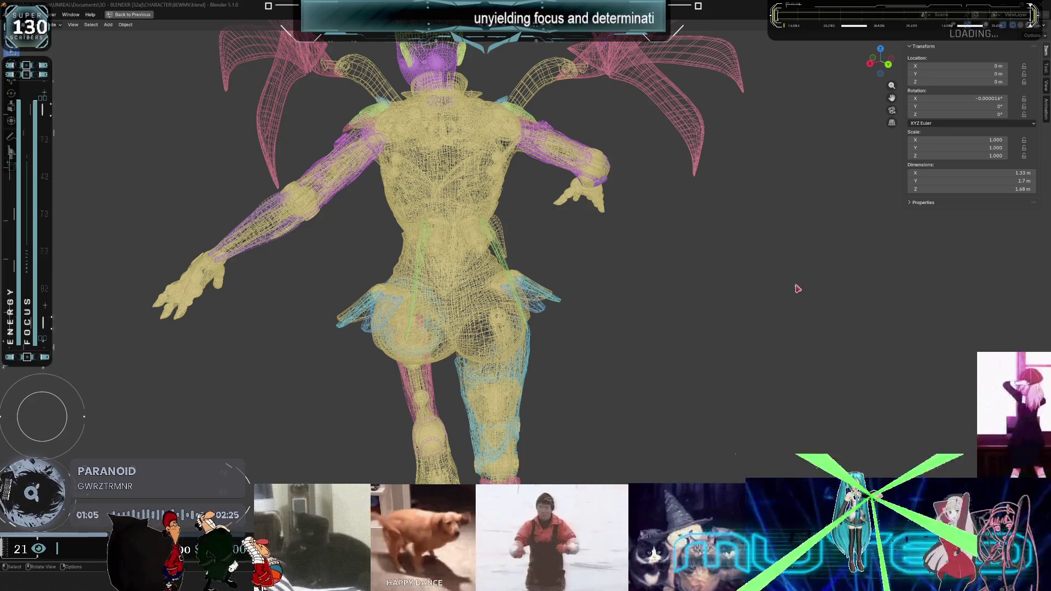
pyautogui.moveTo(809, 295)
pyautogui.mouseDown(button='middle')
pyautogui.moveTo(408, 258)
pyautogui.moveTo(416, 267)
pyautogui.mouseUp(button='middle')
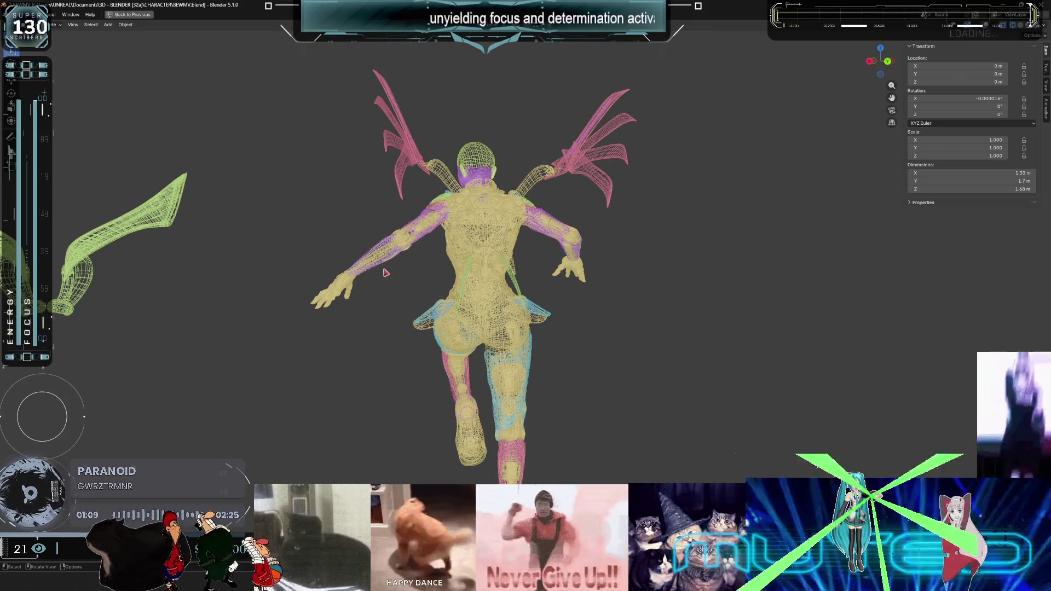
# Restore the full layout and select the wing_track_l bone after the left foot IK bone.
pyautogui.scroll(-3, 416, 267)
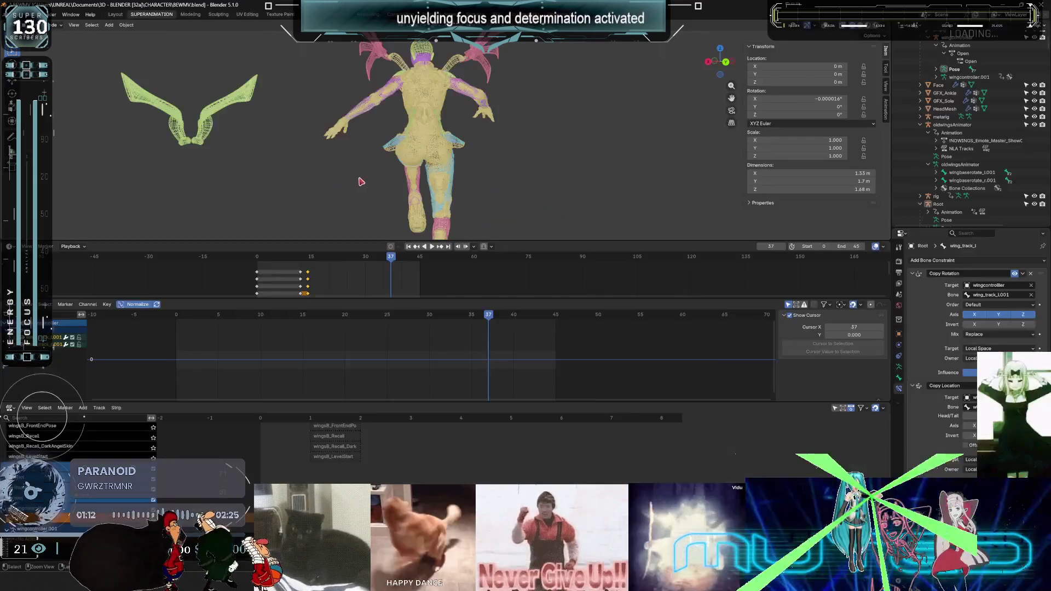
pyautogui.hotkey('ctrl', 'space')
pyautogui.moveTo(361, 177)
pyautogui.mouseDown(button='middle')
pyautogui.moveTo(482, 157)
pyautogui.moveTo(619, 161)
pyautogui.moveTo(609, 163)
pyautogui.mouseUp(button='middle')
pyautogui.scroll(4, 608, 162)
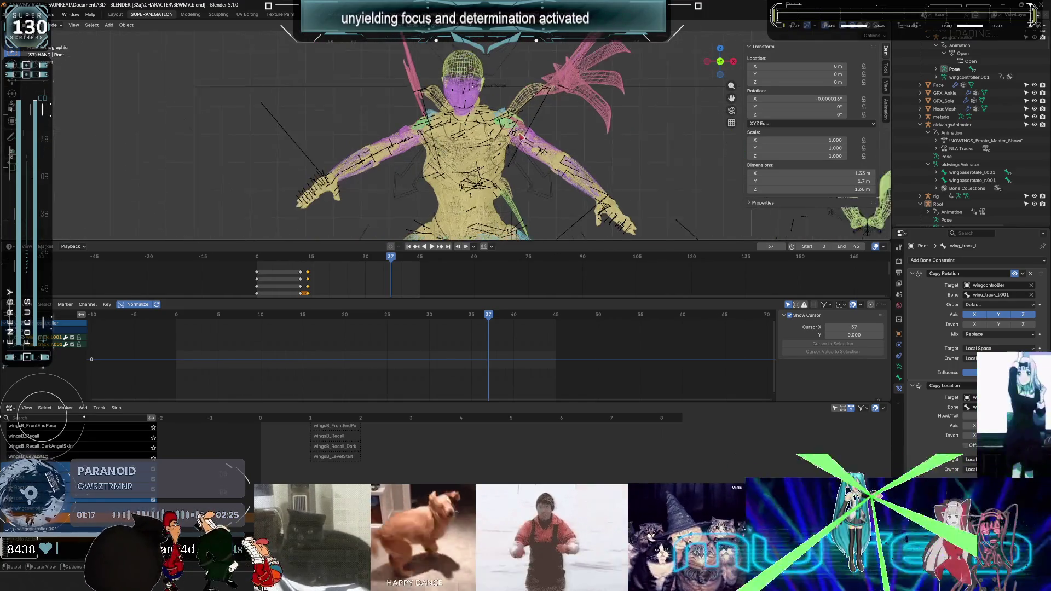
pyautogui.click(546, 193)
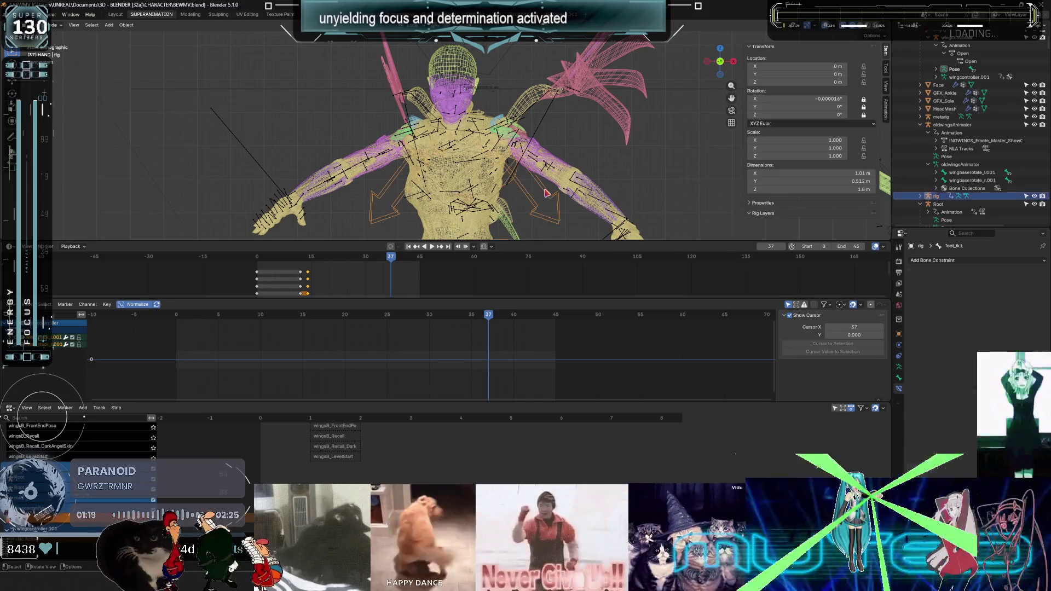
pyautogui.click(544, 130)
pyautogui.moveTo(544, 132); pyautogui.dragTo(383, 174, button='middle')
# Scrub the wing motion through frames 23, 12 and 9 in solid shading, then enter the Modeling workspace.
pyautogui.moveTo(499, 318)
pyautogui.mouseDown()
pyautogui.moveTo(251, 317)
pyautogui.moveTo(277, 317)
pyautogui.mouseUp()
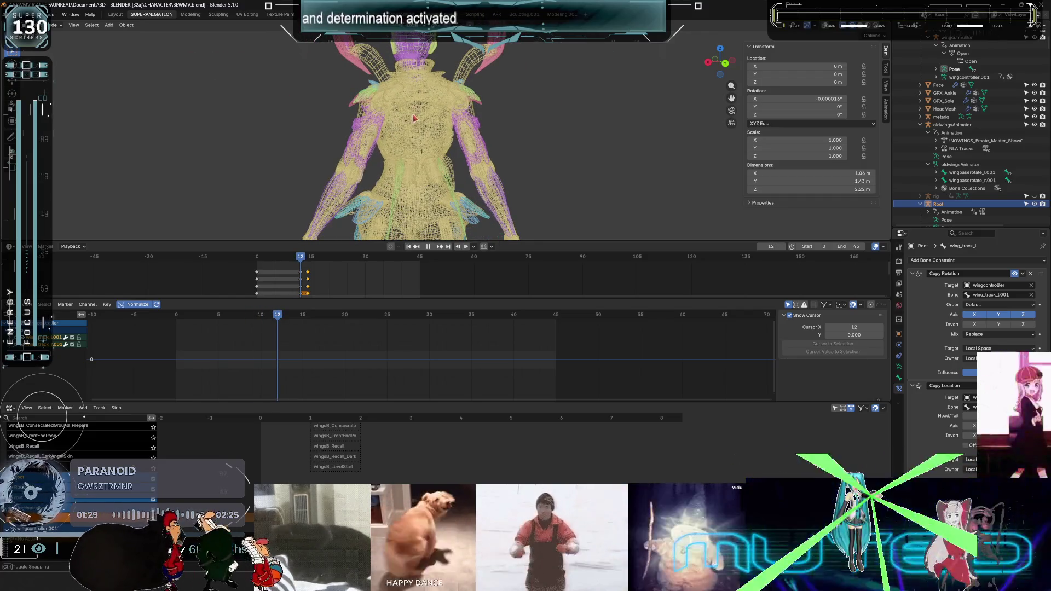
pyautogui.moveTo(416, 188); pyautogui.dragTo(417, 223, button='middle')
pyautogui.scroll(3, 418, 223)
pyautogui.hotkey('shift', 'z')
pyautogui.hotkey('alt', 'z')
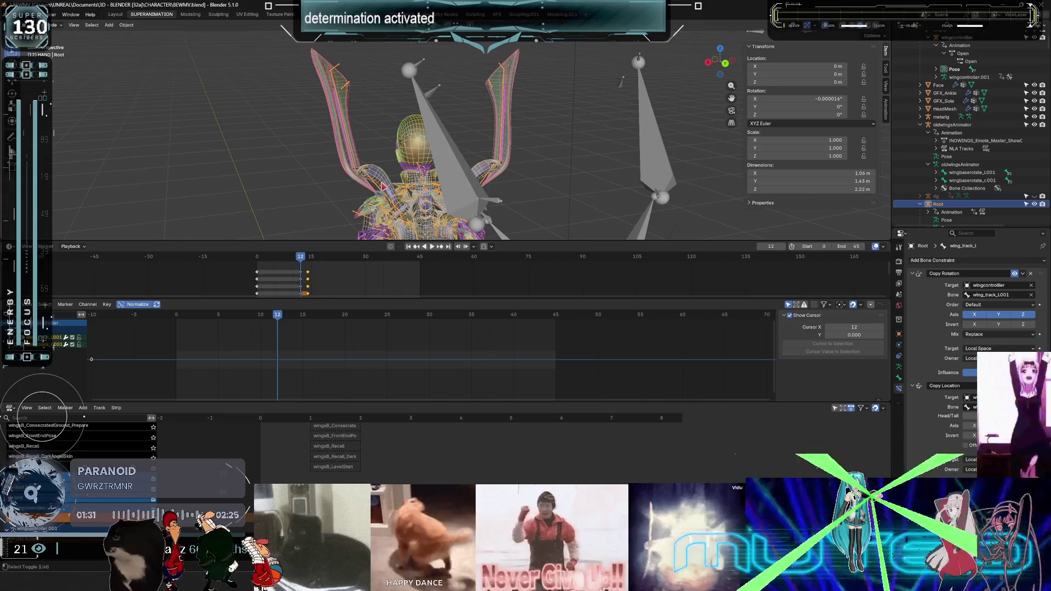
pyautogui.hotkey('alt', 'z')
pyautogui.moveTo(280, 319); pyautogui.dragTo(251, 321)
pyautogui.scroll(-5, 149, 44)
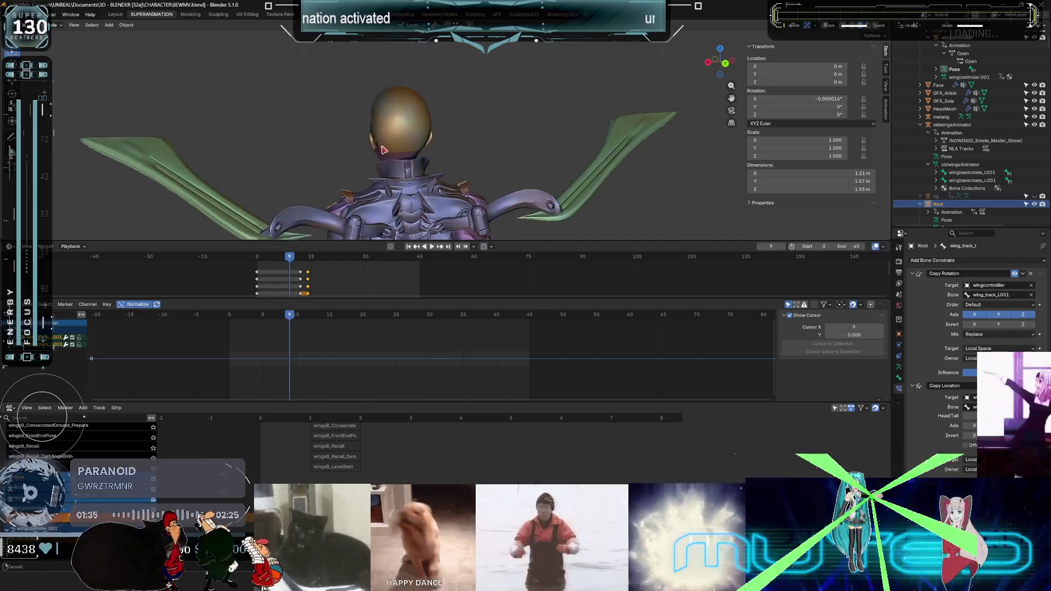
pyautogui.click(191, 15)
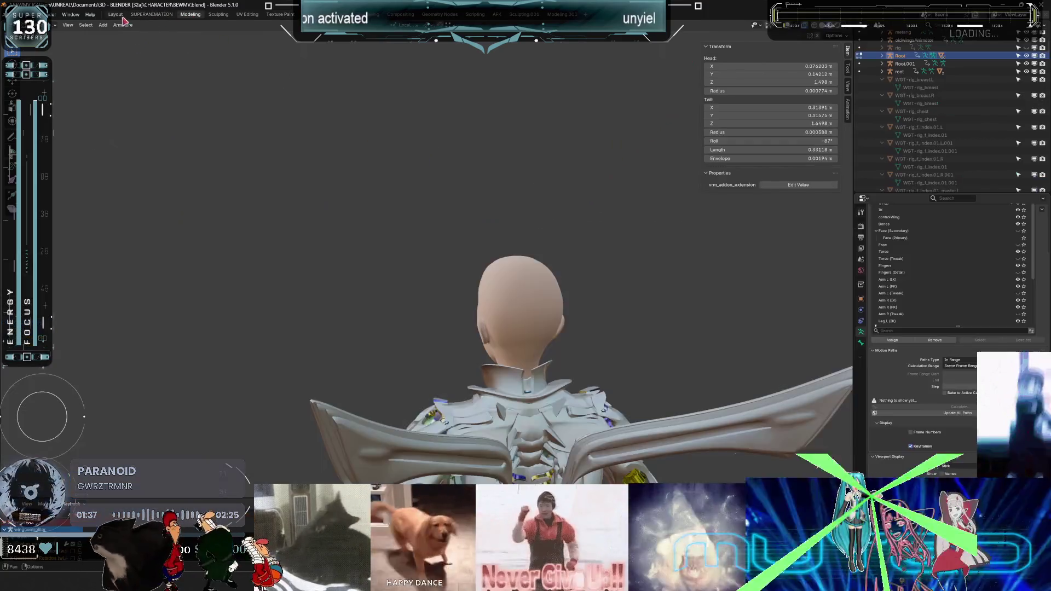
pyautogui.keyDown('shift'); pyautogui.moveTo(492, 311); pyautogui.dragTo(435, 178, button='middle'); pyautogui.keyUp('shift')
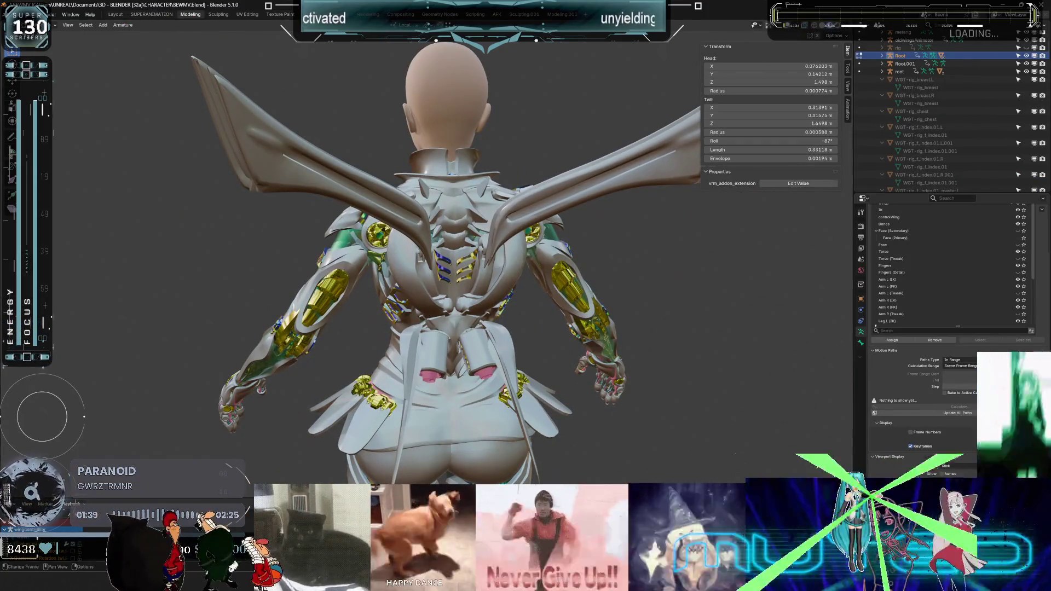
pyautogui.press('Tab')
pyautogui.moveTo(465, 312); pyautogui.dragTo(462, 394, button='middle')
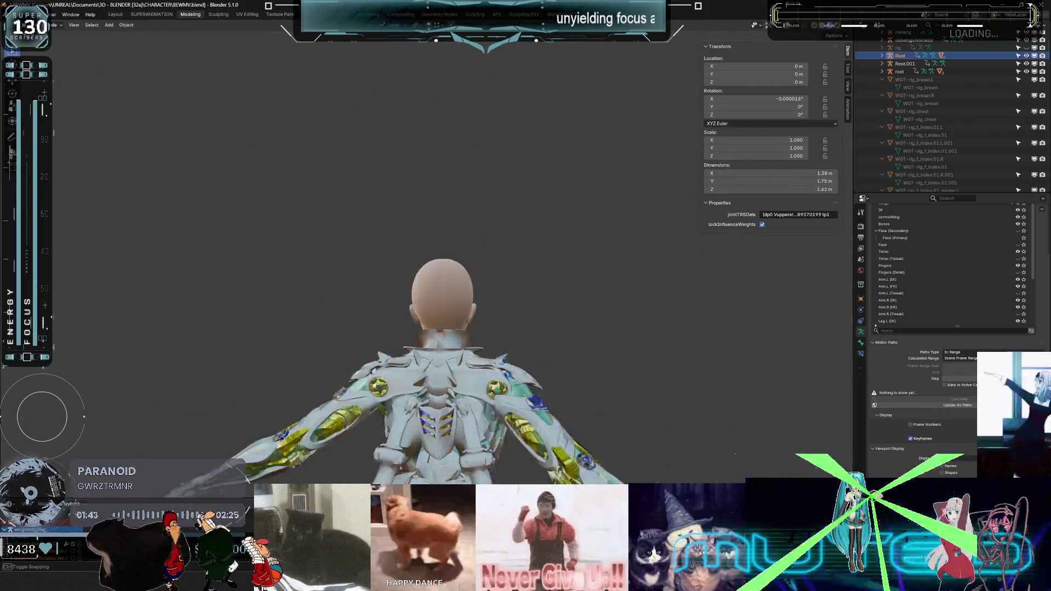
pyautogui.moveTo(474, 296)
pyautogui.mouseDown(button='middle')
pyautogui.moveTo(405, 233)
pyautogui.moveTo(386, 422)
pyautogui.mouseUp(button='middle')
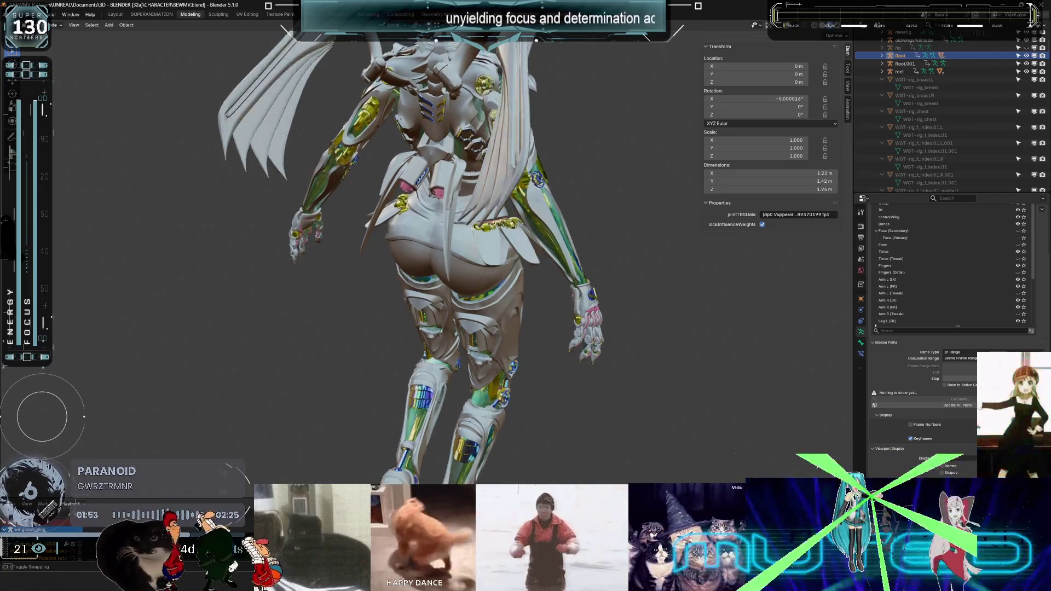
pyautogui.moveTo(457, 206); pyautogui.dragTo(413, 409, button='middle')
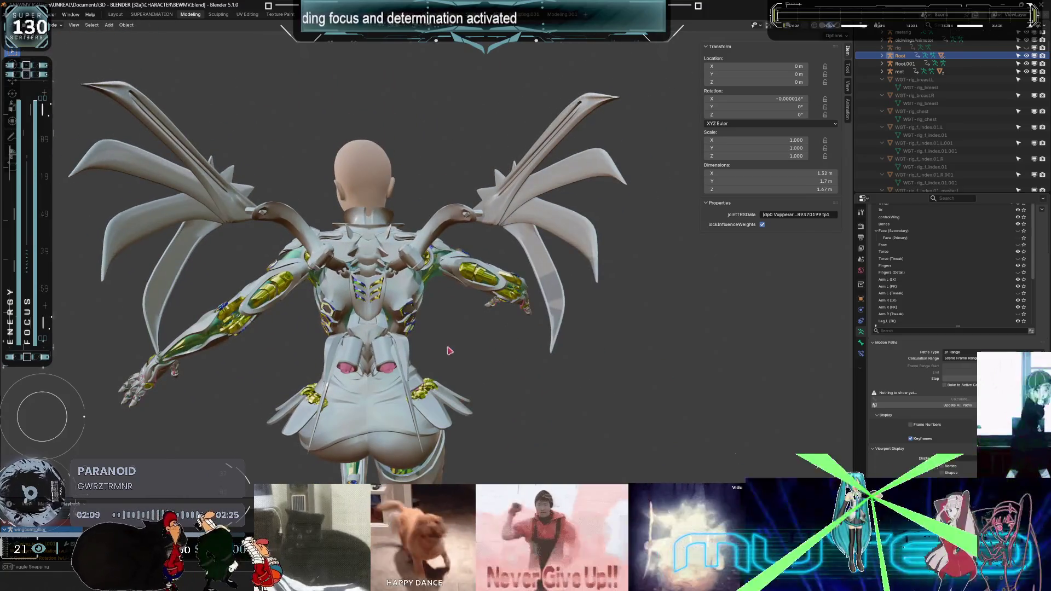
pyautogui.hotkey('alt', 'z')
pyautogui.moveTo(405, 299)
pyautogui.mouseDown(button='middle')
pyautogui.moveTo(205, 269)
pyautogui.moveTo(551, 260)
pyautogui.moveTo(475, 273)
pyautogui.moveTo(340, 234)
pyautogui.mouseUp(button='middle')
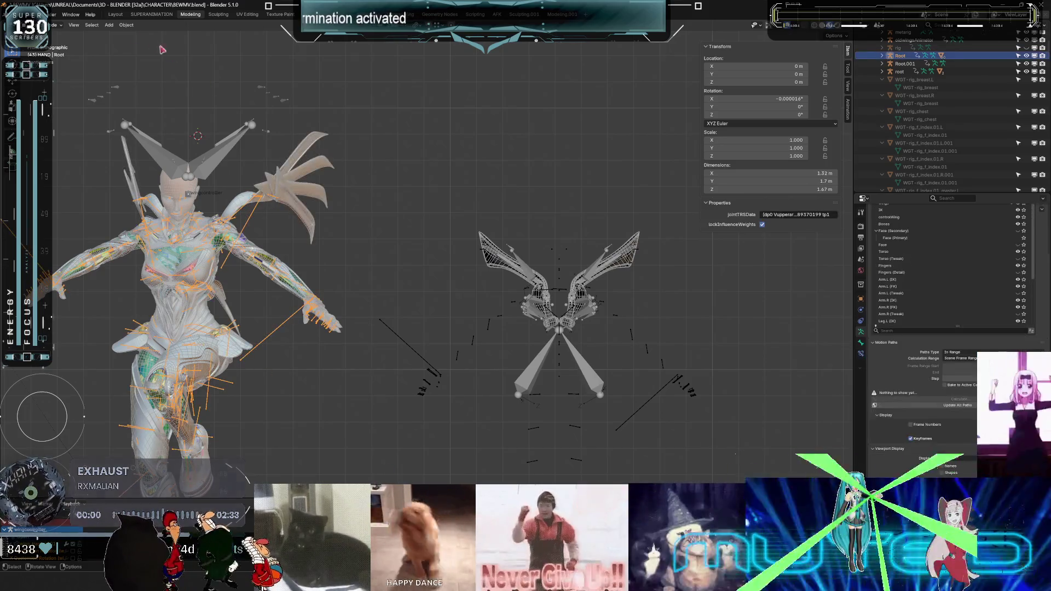
pyautogui.click(151, 15)
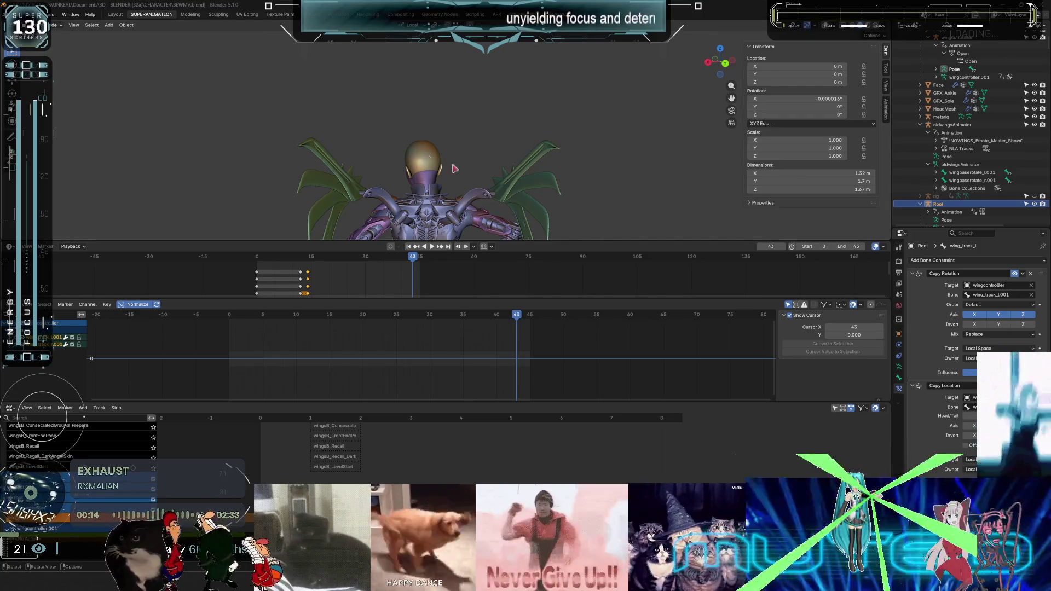
# View the winged mech from behind in the animation layout.
pyautogui.hotkey('ctrl', 'z')
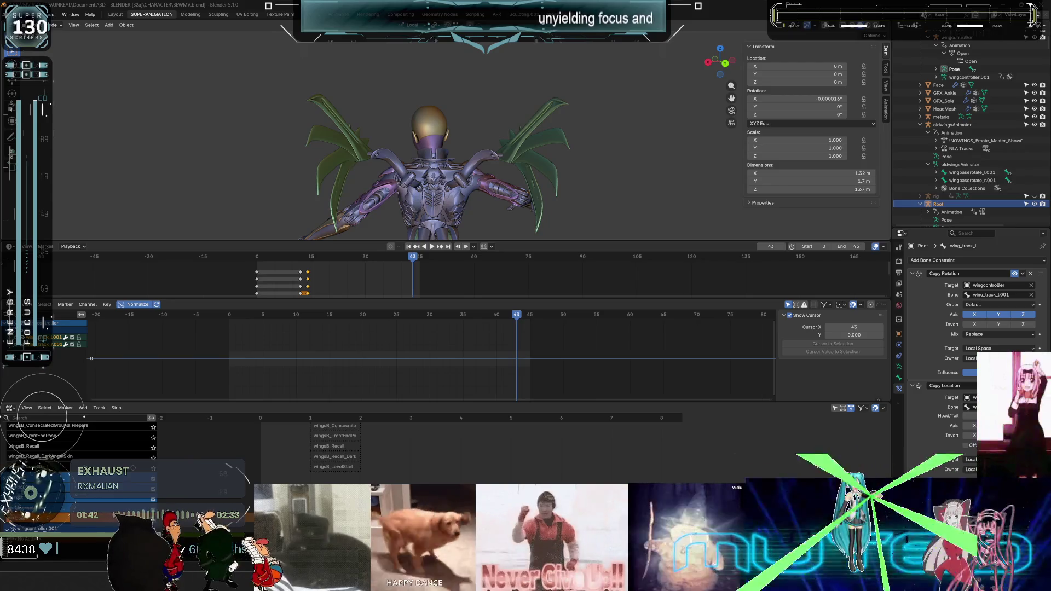
# Inspect the wing control bone's Limit Location constraint, then return Root to object mode.
pyautogui.moveTo(457, 203); pyautogui.dragTo(482, 191, button='middle')
pyautogui.rightClick(482, 192)
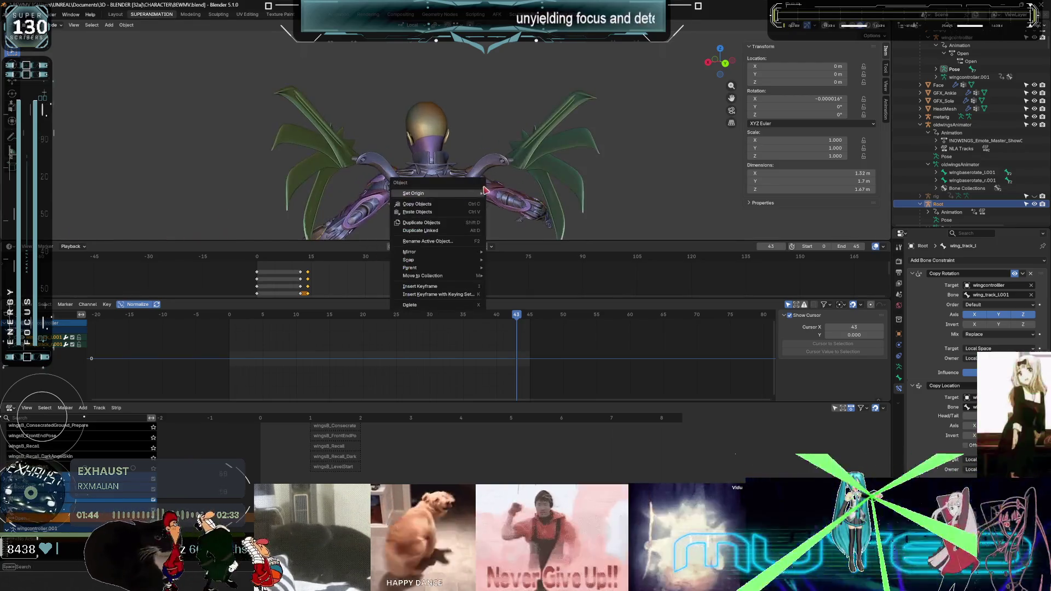
pyautogui.moveTo(501, 140)
pyautogui.mouseDown(button='middle')
pyautogui.moveTo(415, 128)
pyautogui.moveTo(469, 132)
pyautogui.moveTo(436, 145)
pyautogui.mouseUp(button='middle')
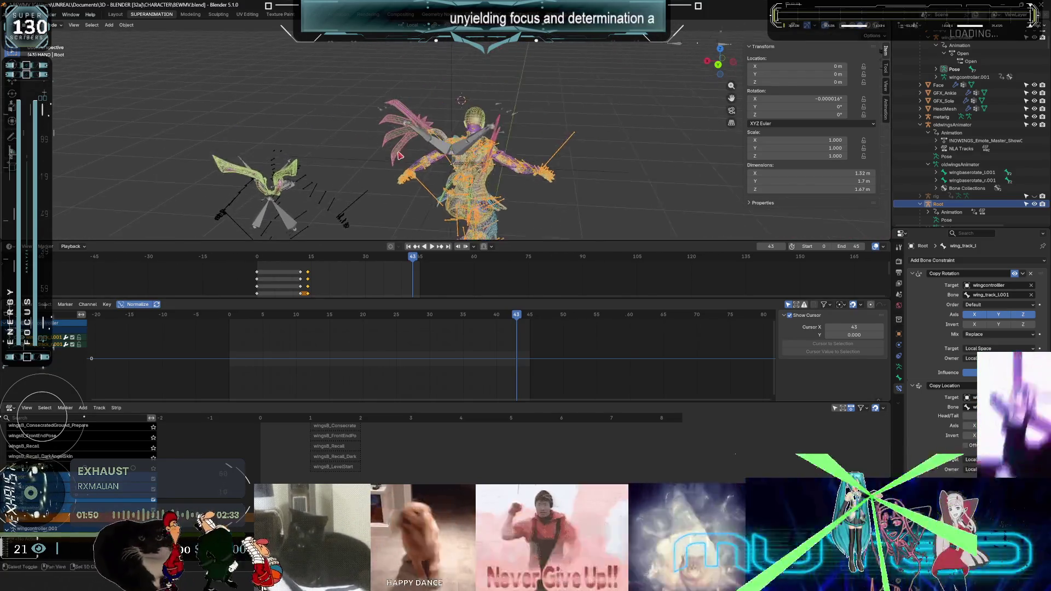
pyautogui.scroll(3, 434, 144)
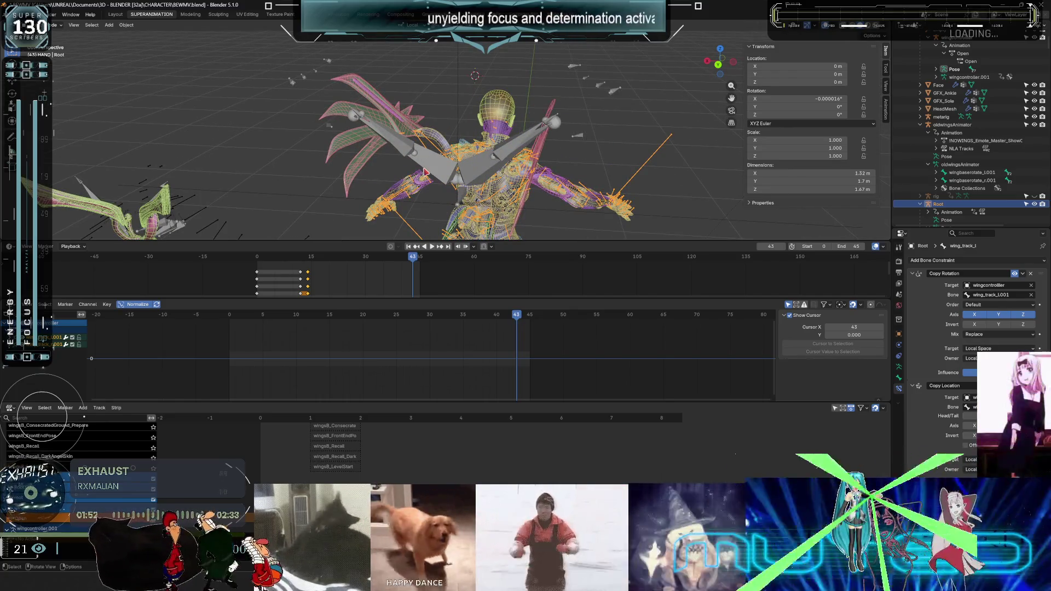
pyautogui.click(441, 161)
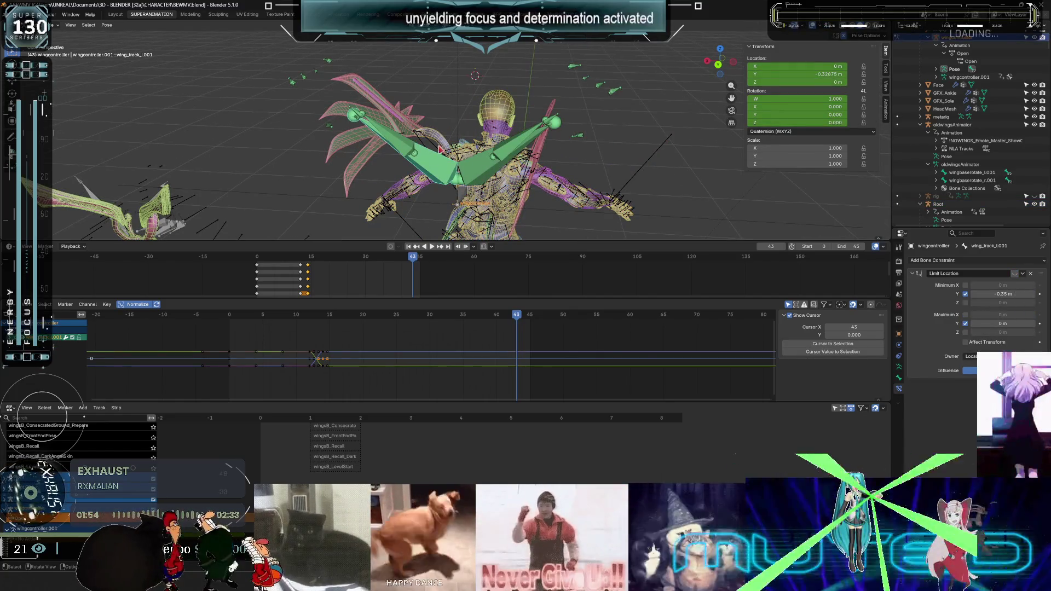
pyautogui.hotkey('ctrl', 'Tab')
pyautogui.click(438, 148)
pyautogui.moveTo(438, 148)
pyautogui.mouseDown(button='middle')
pyautogui.moveTo(404, 161)
pyautogui.moveTo(461, 181)
pyautogui.mouseUp(button='middle')
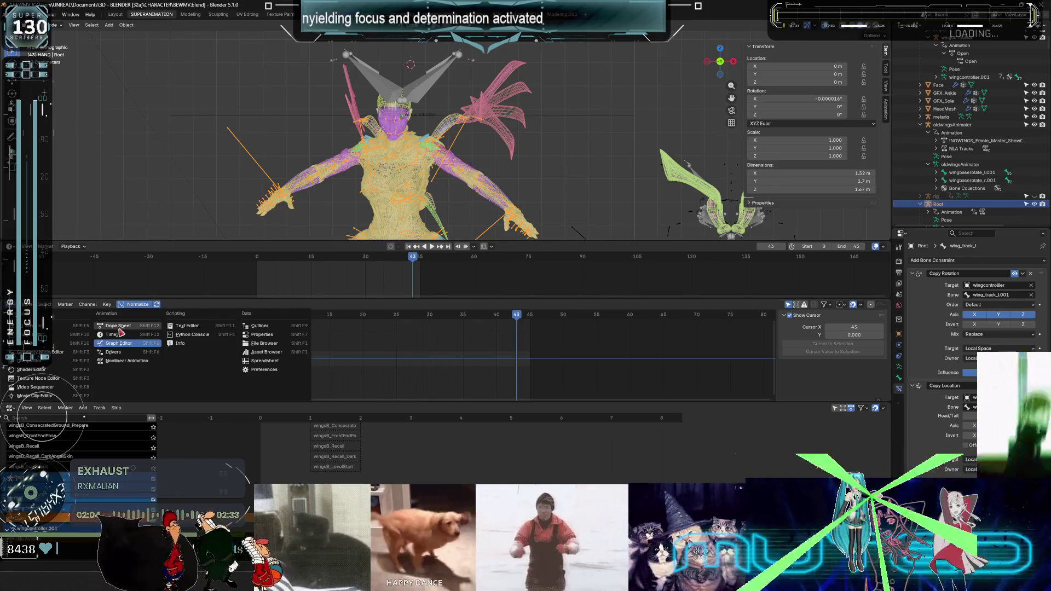
# Swap the graph editor for an Action Editor and create a new action named tempopenwings.
pyautogui.hotkey('ctrl', 'Tab')
pyautogui.click(438, 305)
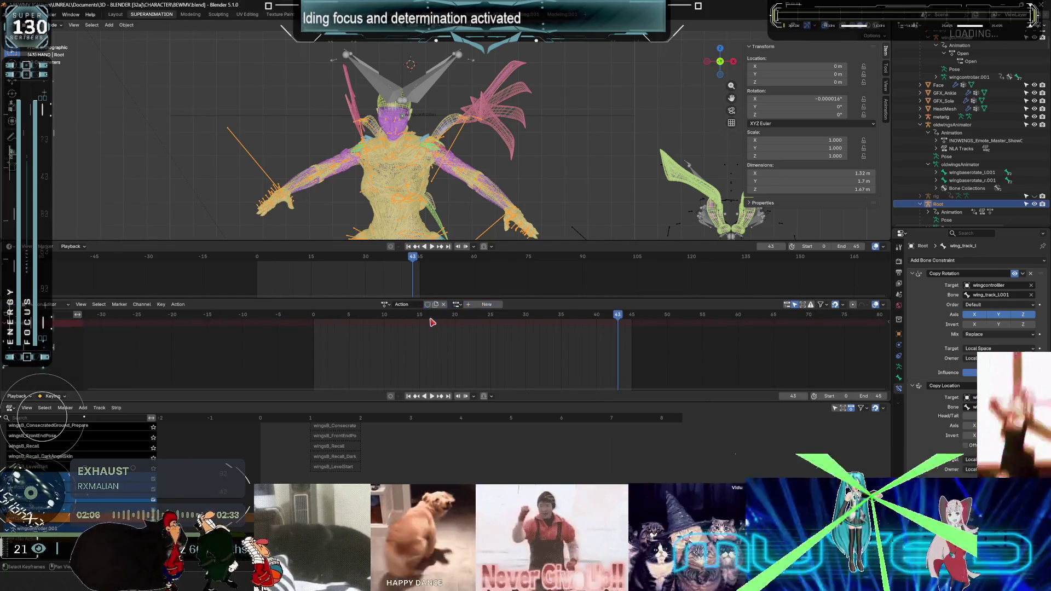
pyautogui.click(415, 305)
pyautogui.write('tempo')
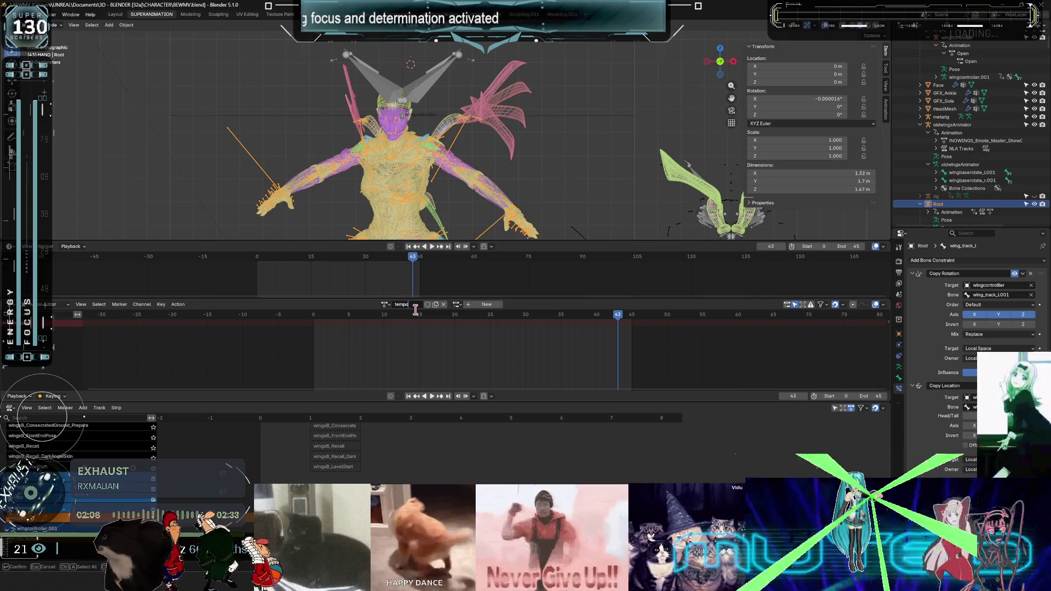
pyautogui.write('popenwings')
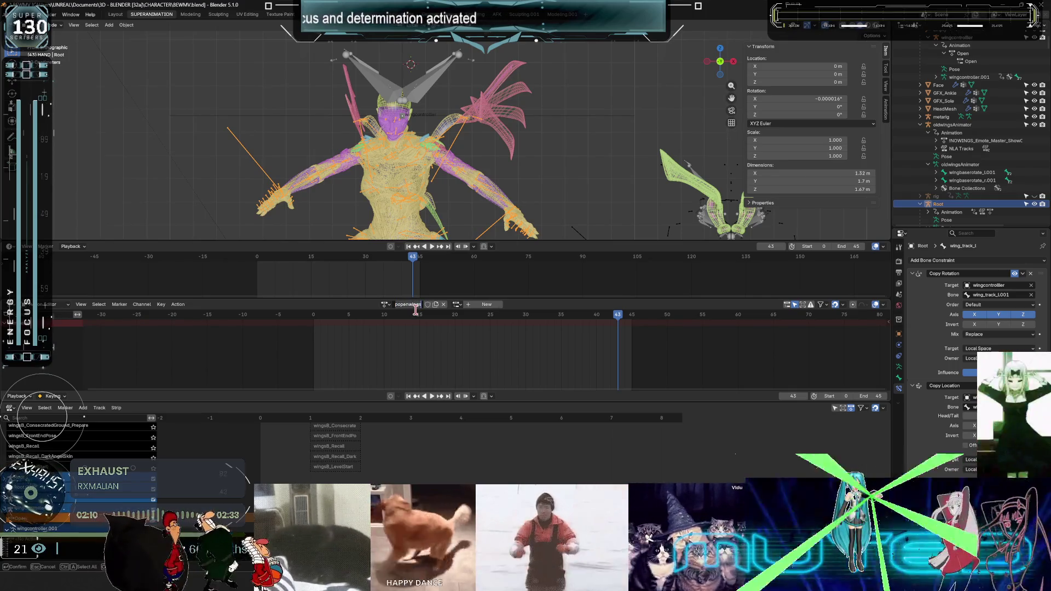
pyautogui.press('Return')
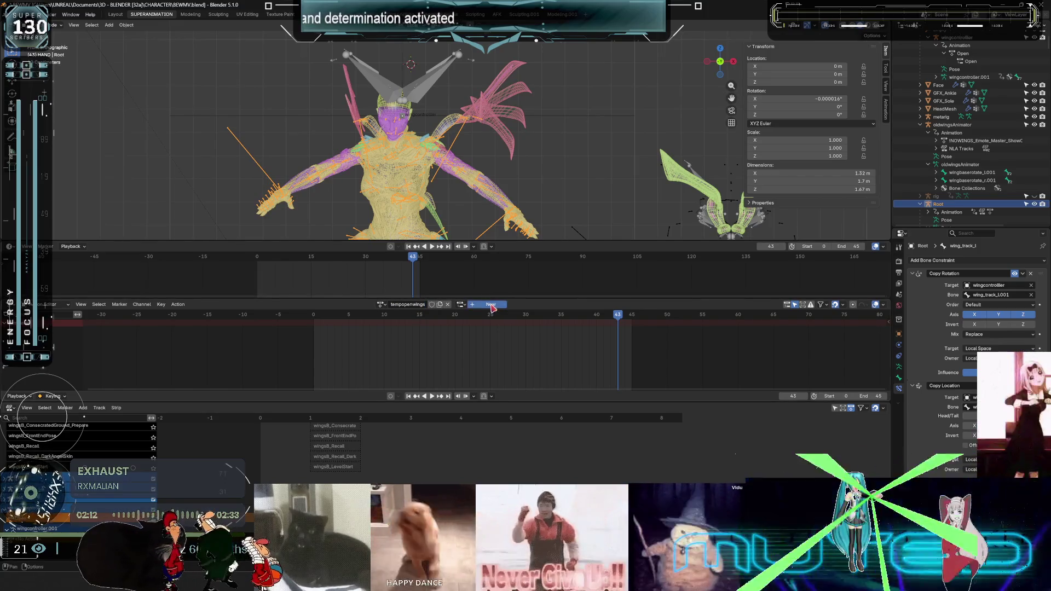
# Add a slot to the tempopenwings action and rewind the playhead to frame 0.
pyautogui.click(498, 308)
pyautogui.doubleClick(485, 305)
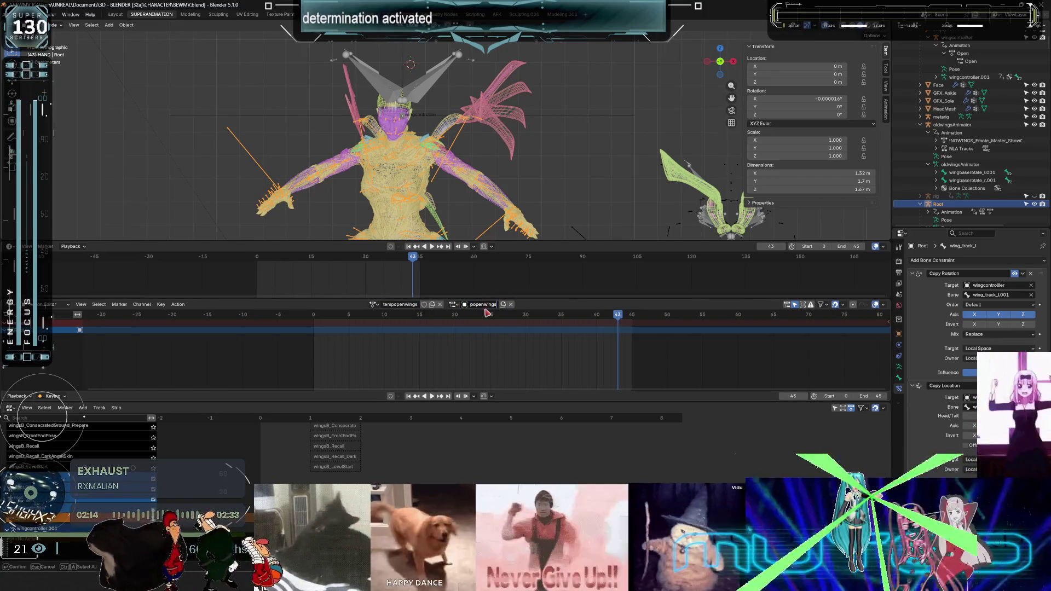
pyautogui.press('Return')
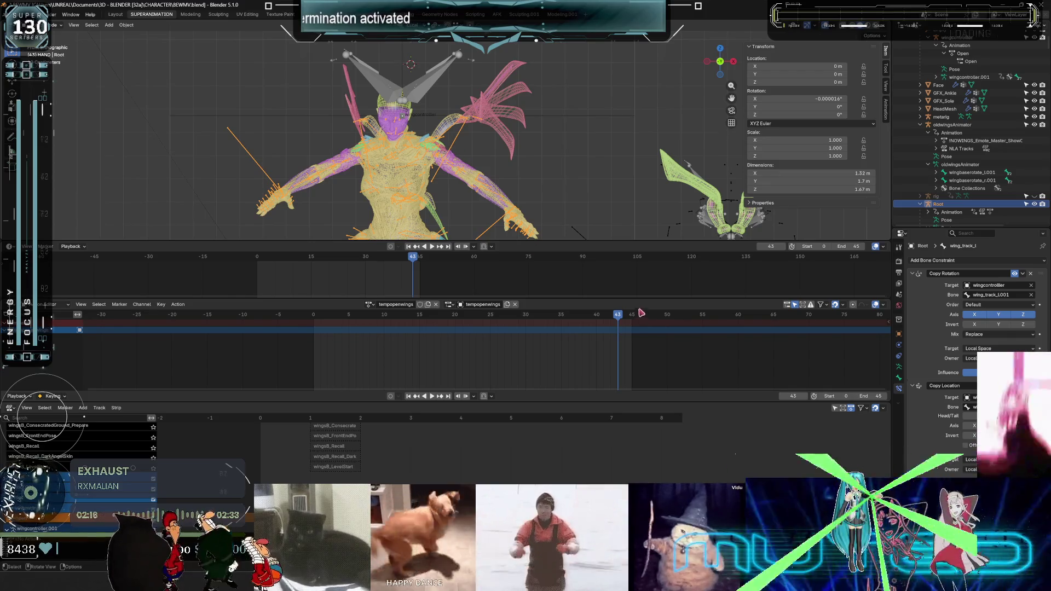
pyautogui.moveTo(618, 315); pyautogui.dragTo(314, 314)
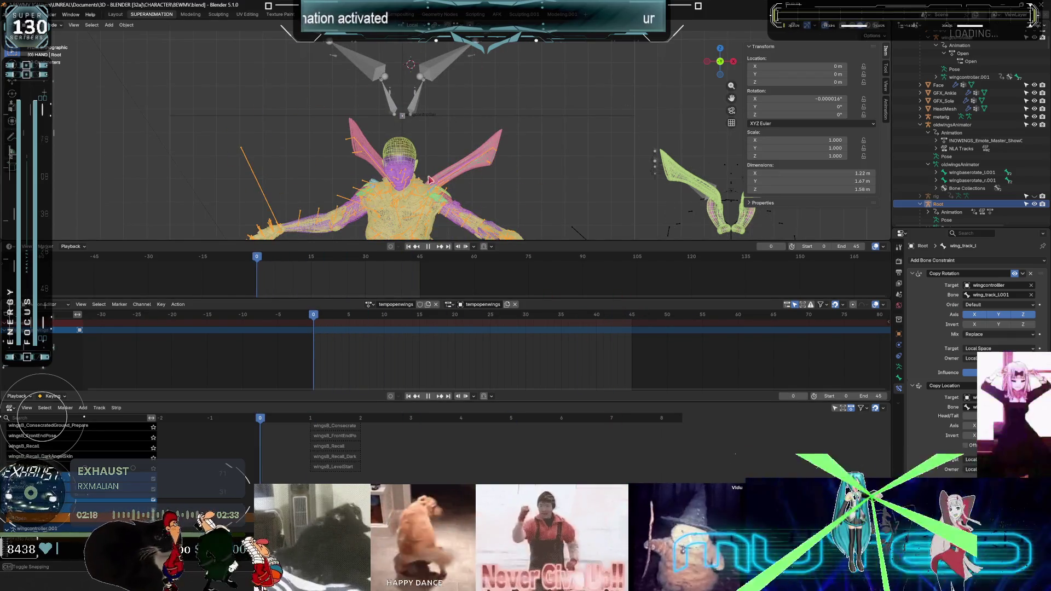
# Bake all bones' location and rotation into tempopenwings with Visual Keying, Overwrite and Clean Curves.
pyautogui.keyDown('ctrl'); pyautogui.moveTo(478, 116); pyautogui.dragTo(466, 163, button='middle'); pyautogui.keyUp('ctrl')
pyautogui.hotkey('ctrl', 'Tab')
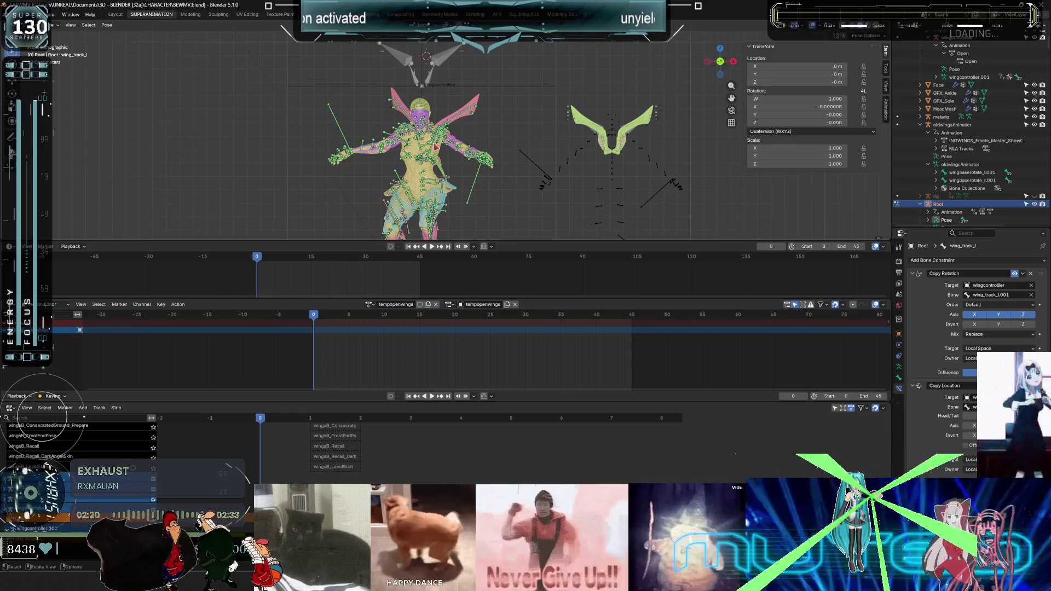
pyautogui.press('a')
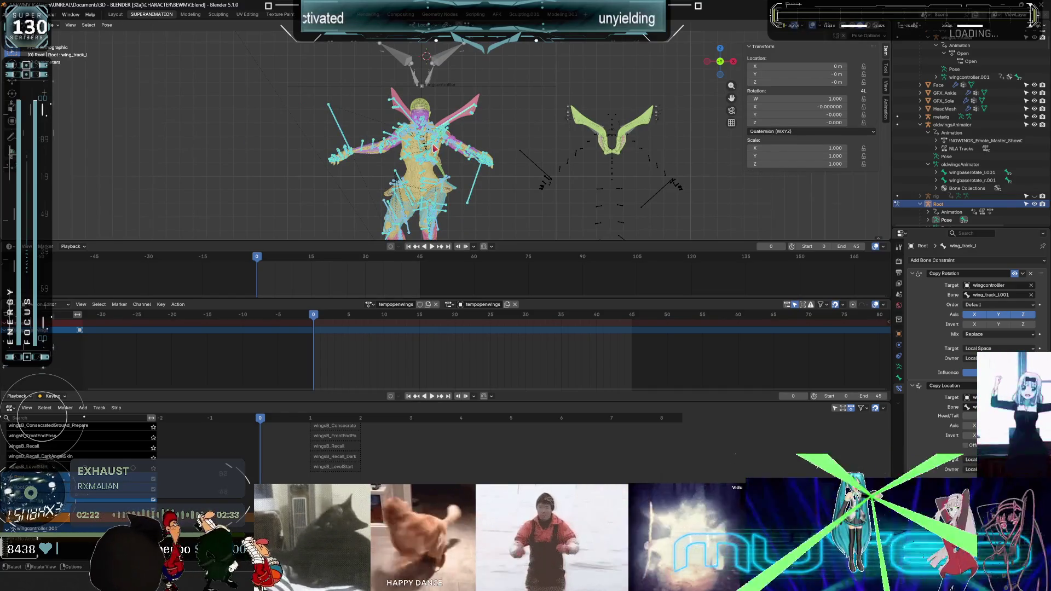
pyautogui.click(107, 25)
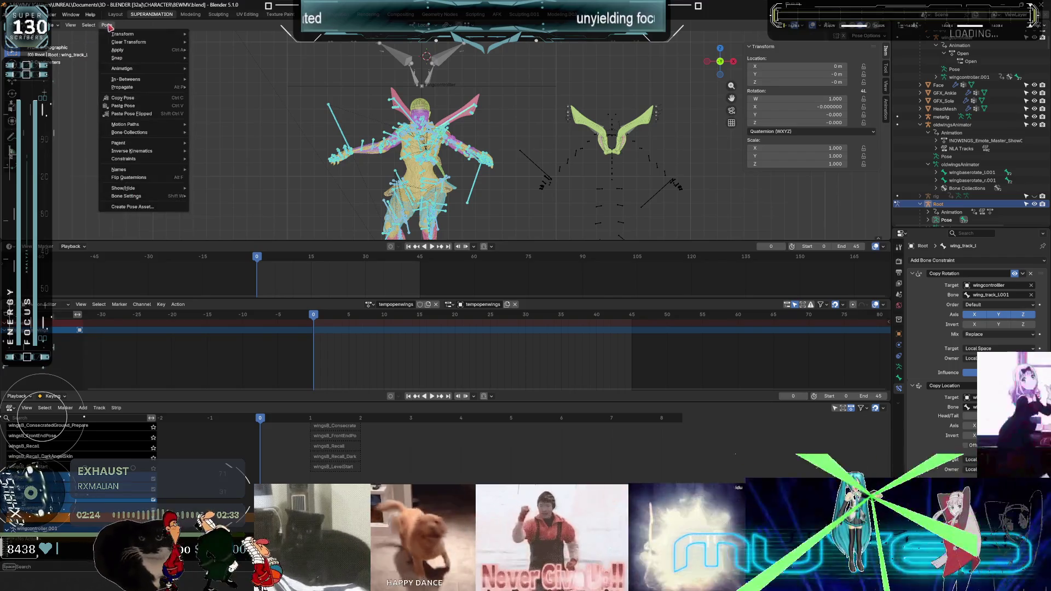
pyautogui.moveTo(148, 70)
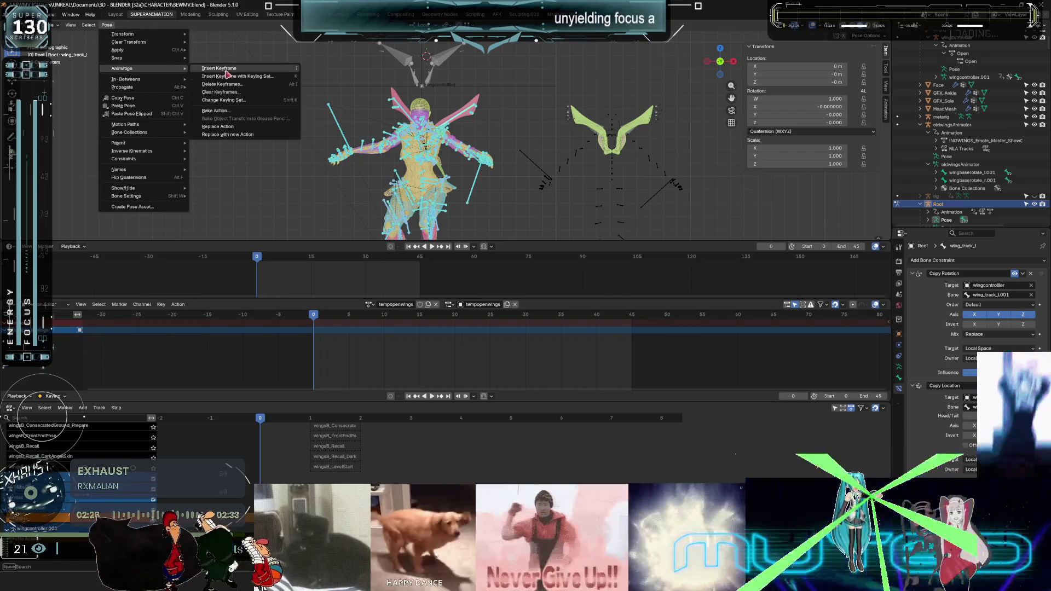
pyautogui.click(235, 110)
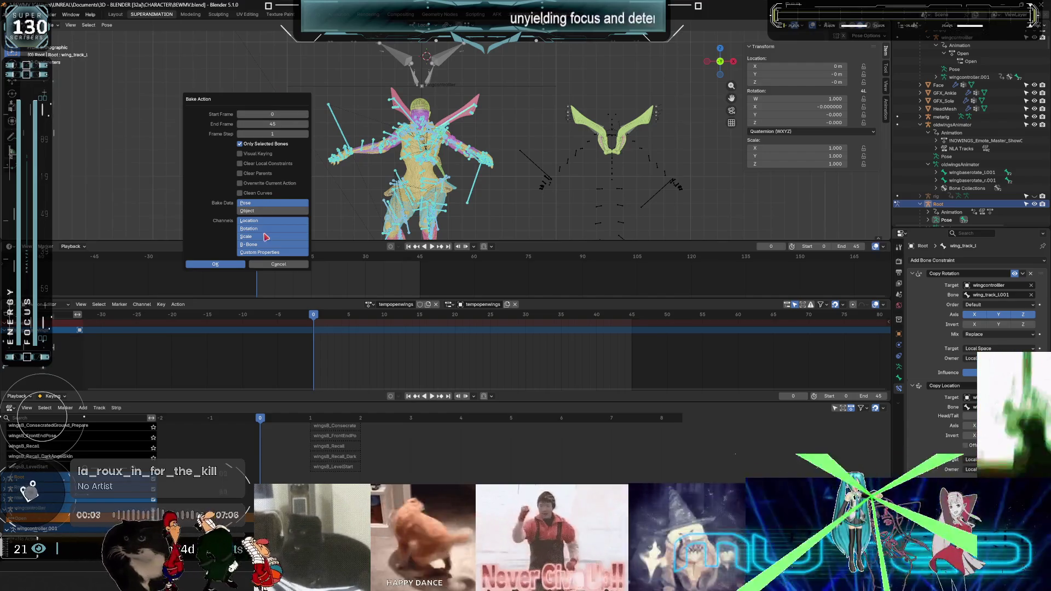
pyautogui.click(260, 155)
pyautogui.click(262, 153)
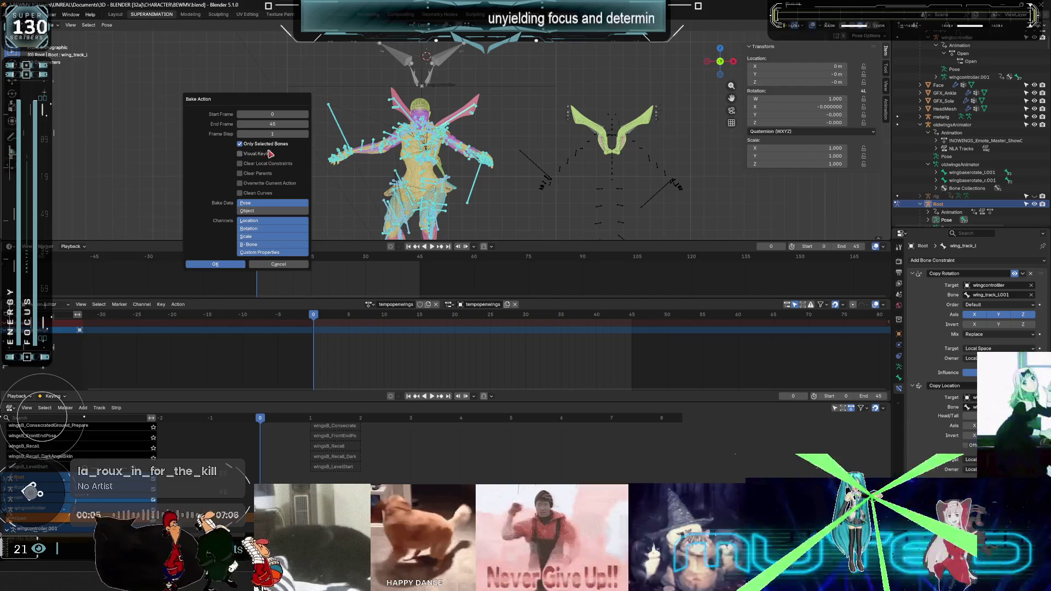
pyautogui.click(270, 183)
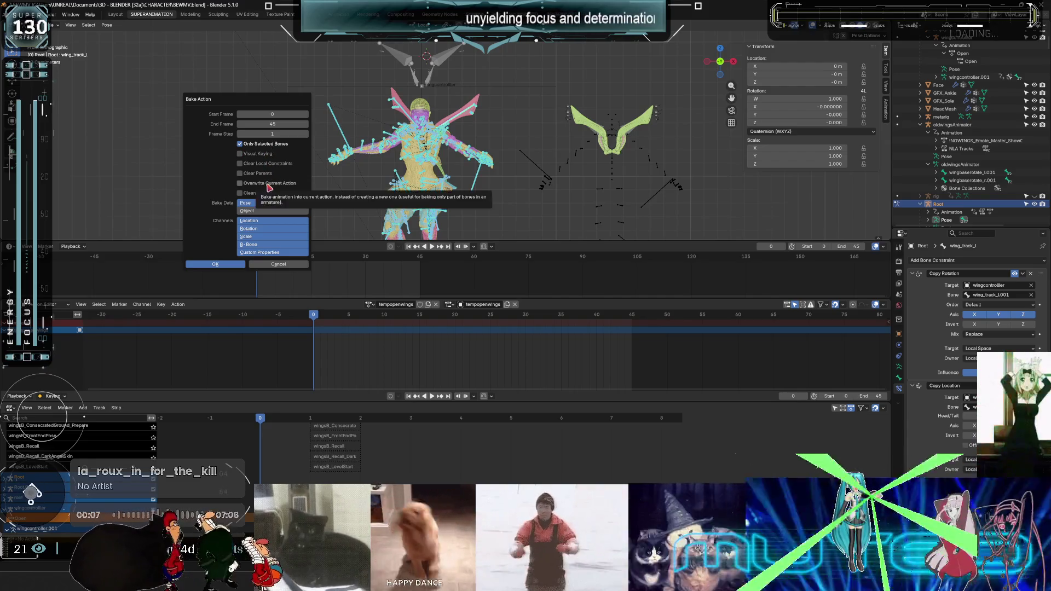
pyautogui.click(263, 195)
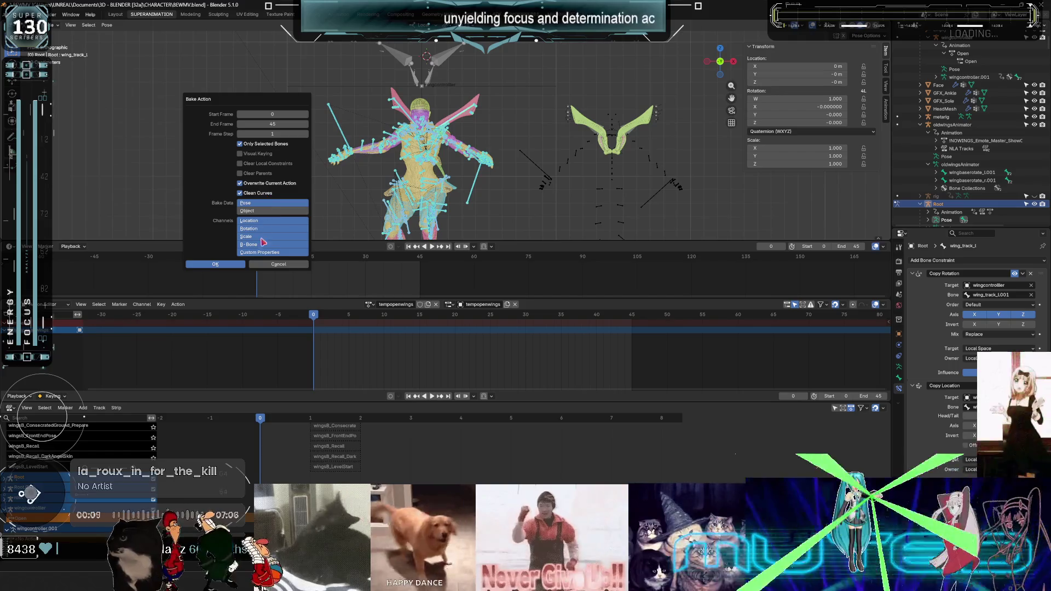
pyautogui.click(256, 225)
pyautogui.click(255, 221)
pyautogui.click(264, 229)
pyautogui.keyDown('shift'); pyautogui.click(262, 222); pyautogui.keyUp('shift')
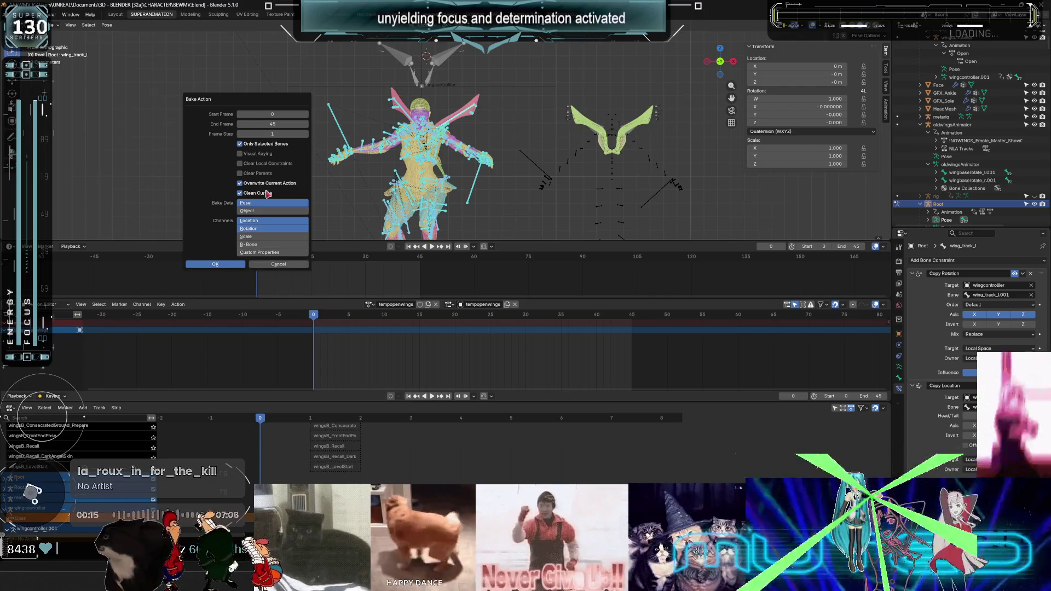
pyautogui.click(262, 155)
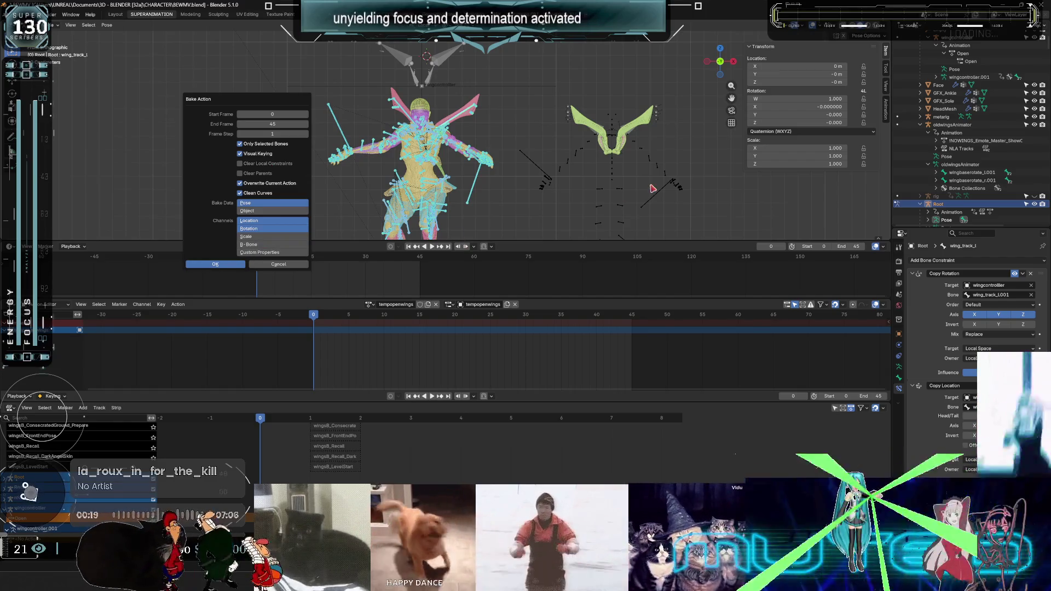
pyautogui.press('Return')
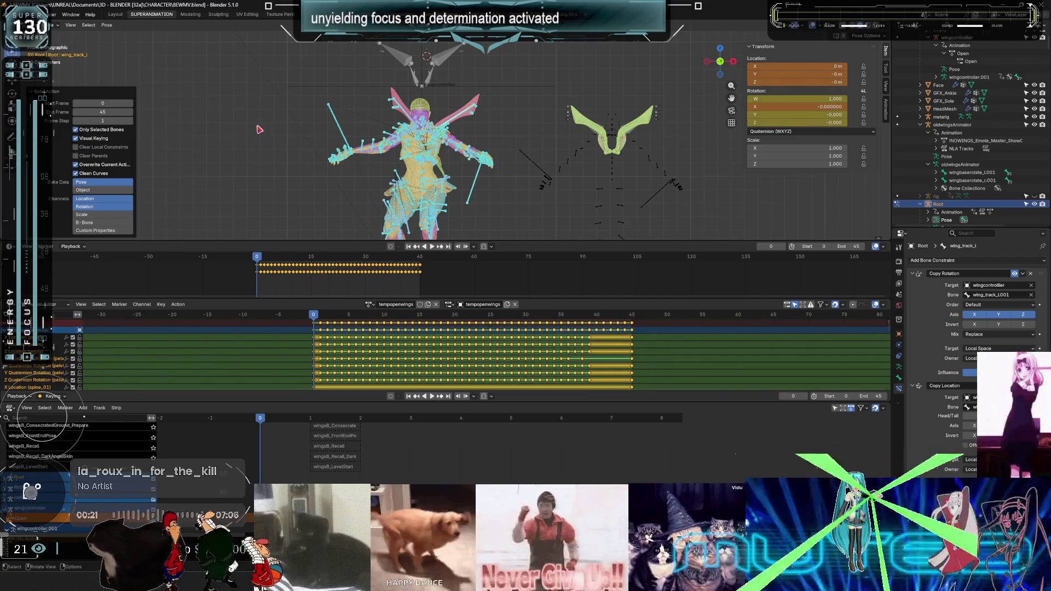
# Undo the bake and give the tempopenwings action a fake user so it is kept.
pyautogui.hotkey('ctrl', 'z')
pyautogui.click(420, 305)
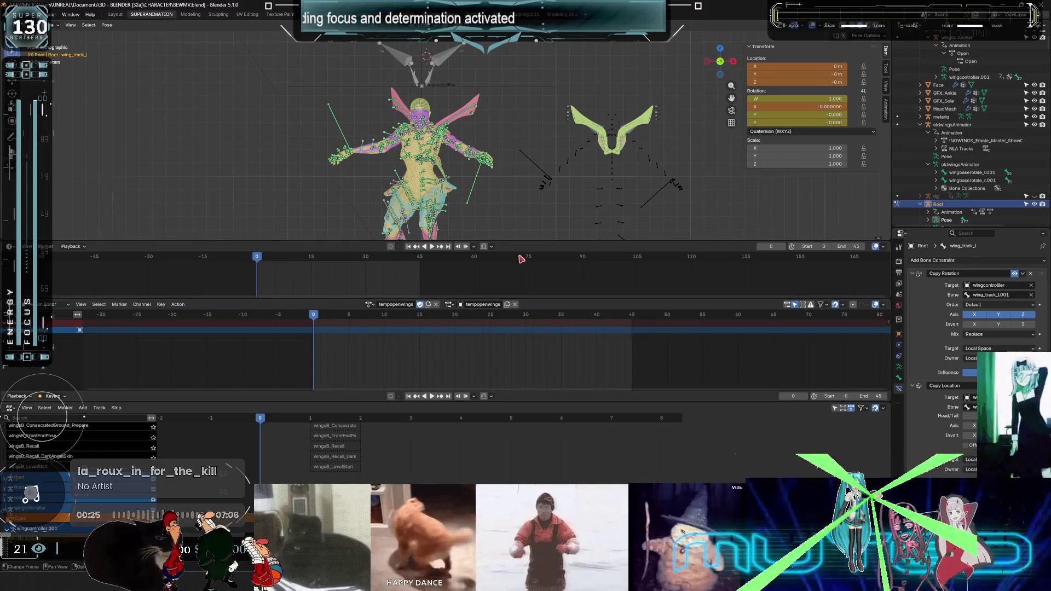
pyautogui.rightClick(489, 218)
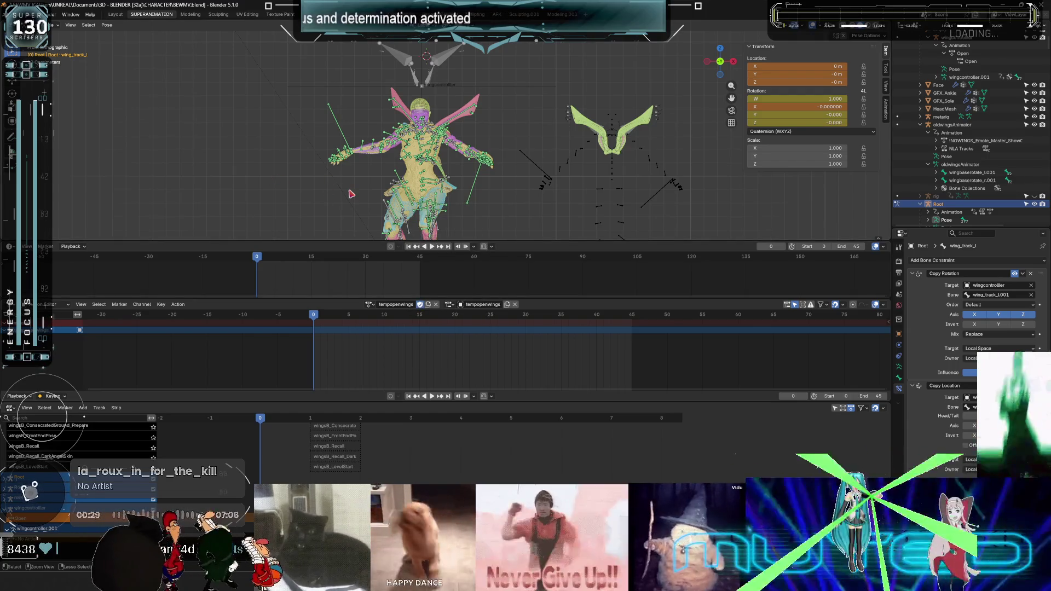
# Scrub to frame 9, stop playback, and select all bones to show tempopenwings' keyframes.
pyautogui.moveTo(320, 316)
pyautogui.mouseDown()
pyautogui.moveTo(602, 336)
pyautogui.moveTo(393, 286)
pyautogui.mouseUp()
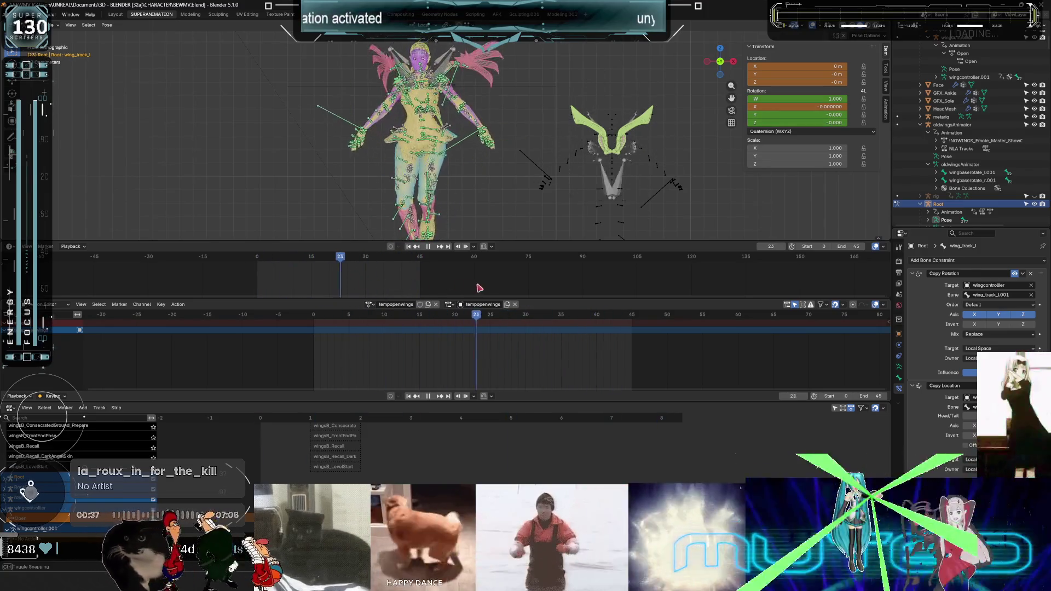
pyautogui.press('space')
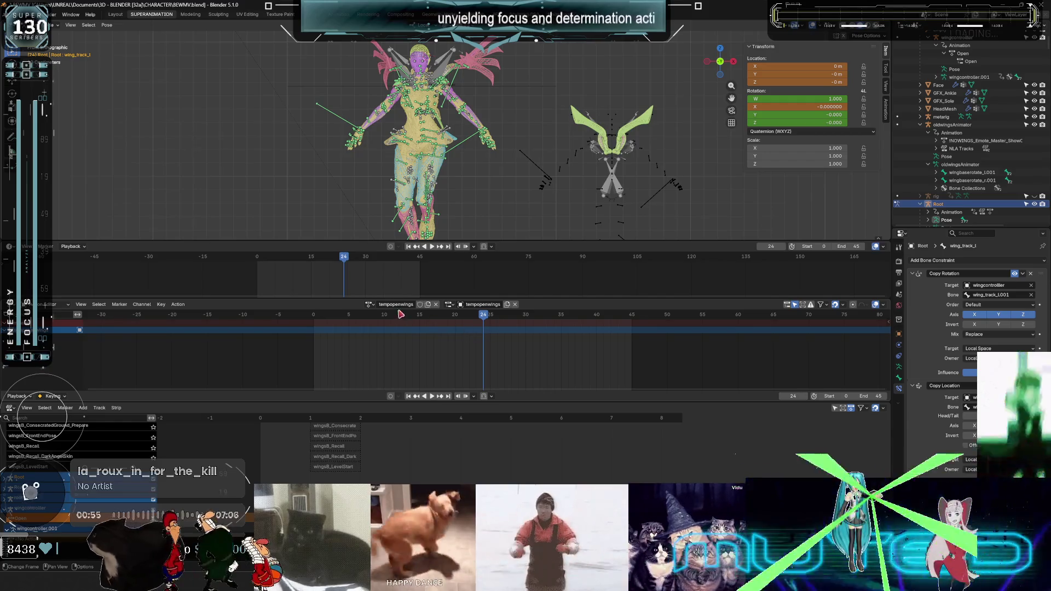
pyautogui.moveTo(445, 168); pyautogui.dragTo(437, 165, button='middle')
pyautogui.press('a')
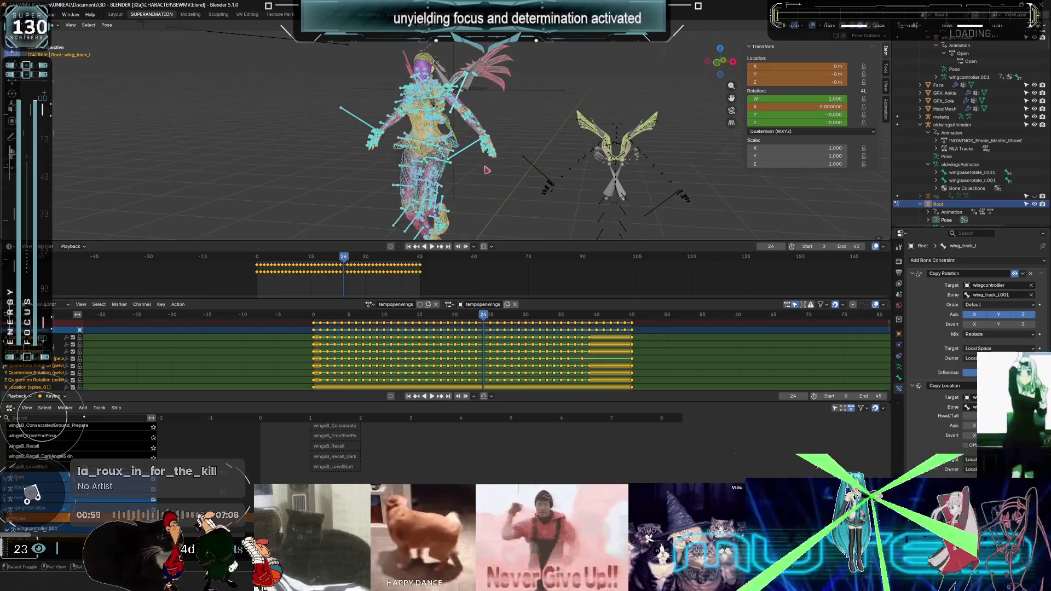
pyautogui.click(178, 305)
# Push tempopenwings down into the NLA, return to frame 0, and maximize the front-view viewport.
pyautogui.click(210, 358)
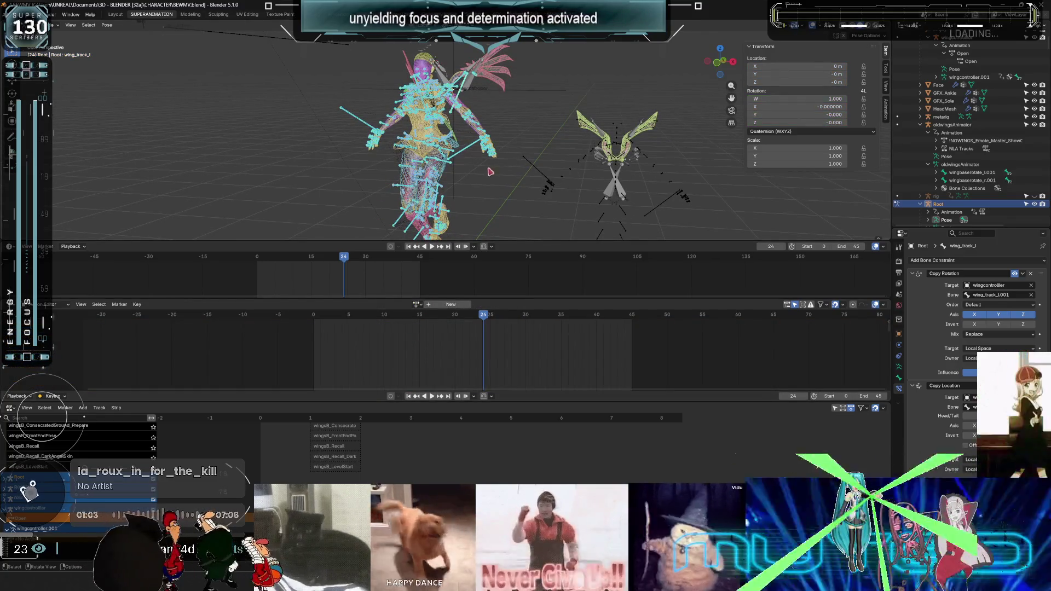
pyautogui.moveTo(485, 323); pyautogui.dragTo(303, 331)
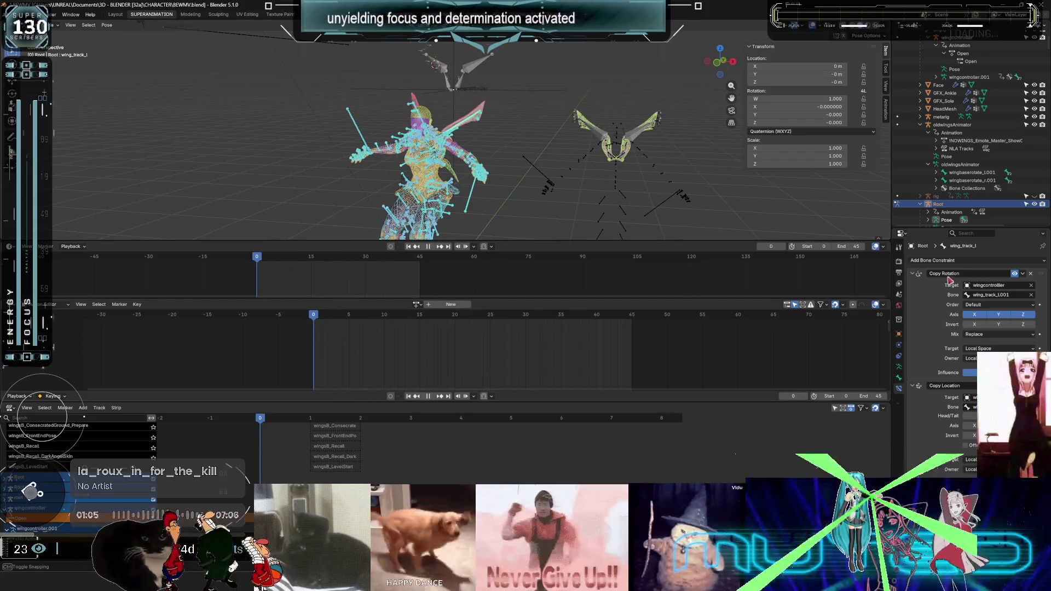
pyautogui.moveTo(473, 169)
pyautogui.mouseDown(button='middle')
pyautogui.moveTo(496, 165)
pyautogui.moveTo(547, 197)
pyautogui.moveTo(757, 276)
pyautogui.mouseUp(button='middle')
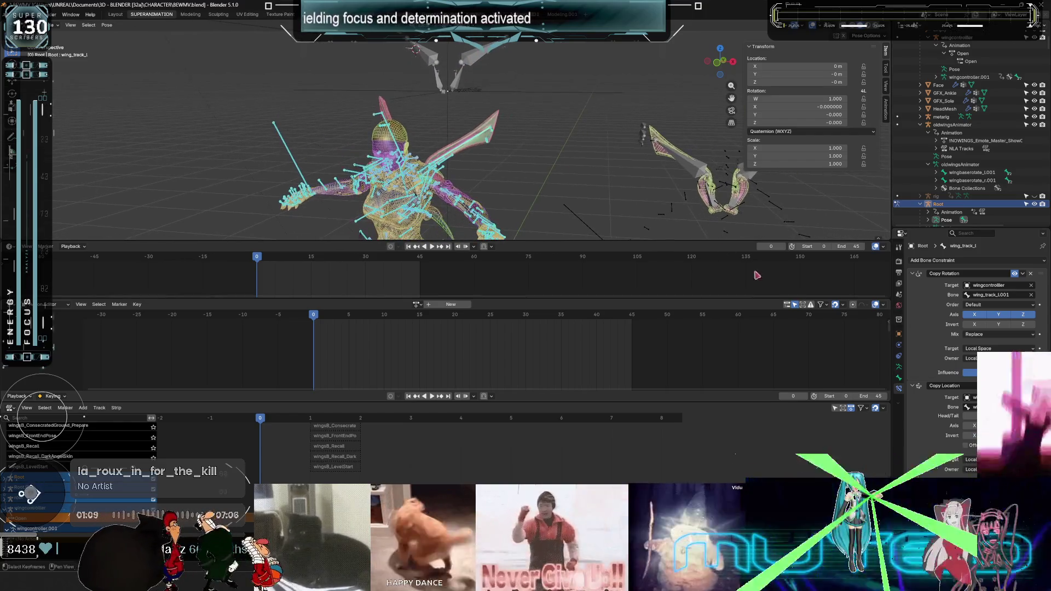
pyautogui.click(899, 366)
pyautogui.press('KP_1')
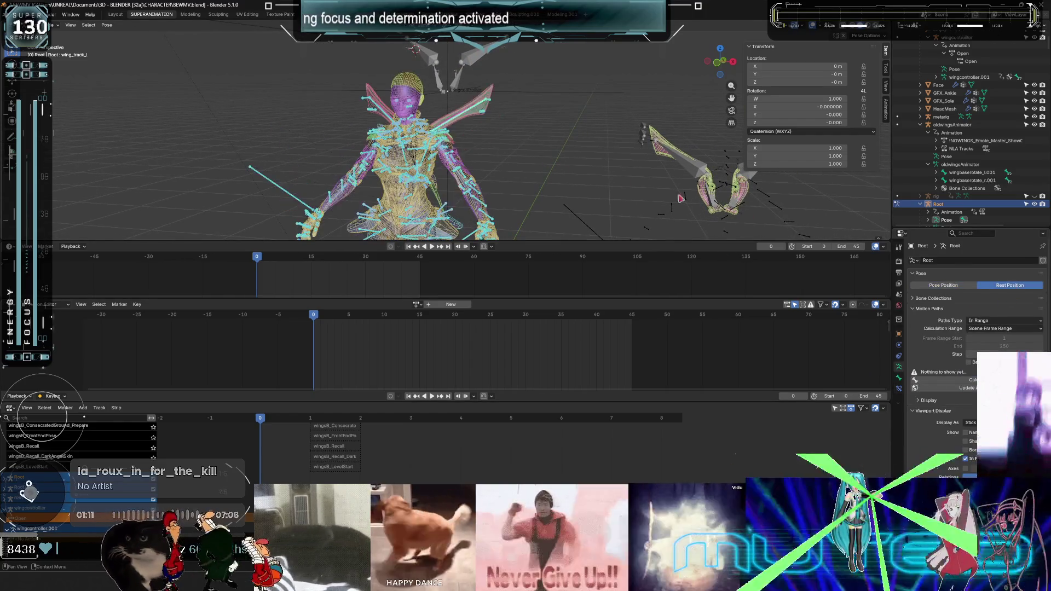
pyautogui.hotkey('ctrl', 'space')
pyautogui.press('KP_1')
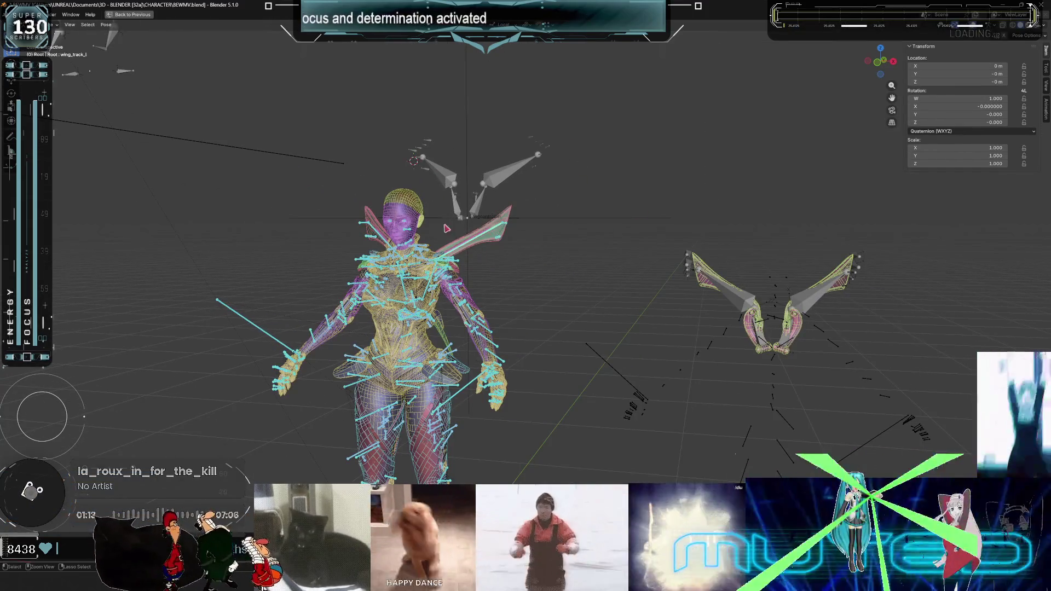
# In Object Mode, select both horns and the wing armature and hide them.
pyautogui.hotkey('ctrl', 'Tab')
pyautogui.press('Home')
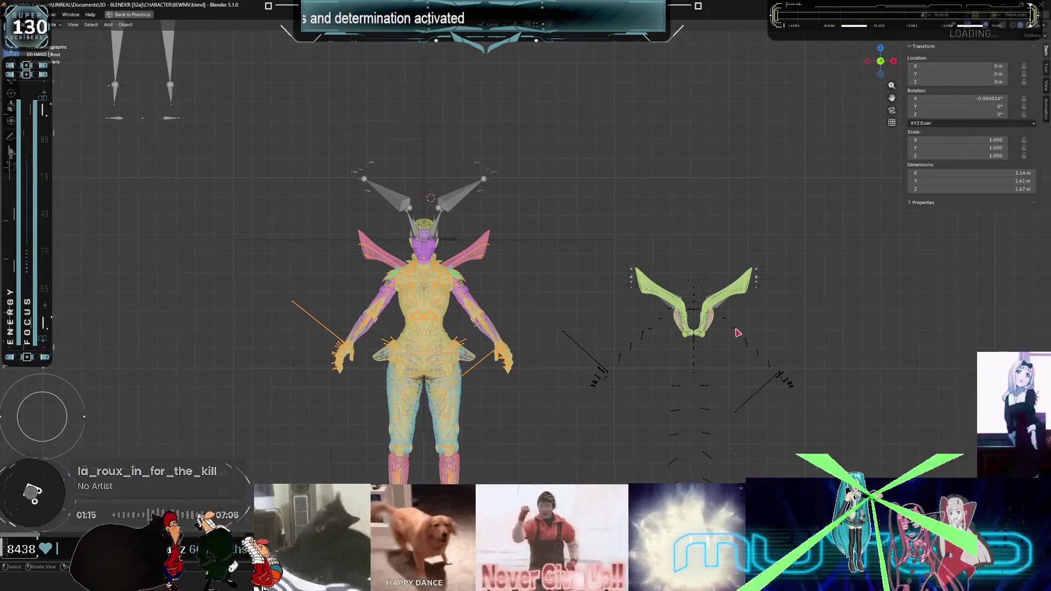
pyautogui.moveTo(831, 428)
pyautogui.mouseDown()
pyautogui.moveTo(605, 257)
pyautogui.moveTo(569, 255)
pyautogui.moveTo(555, 226)
pyautogui.mouseUp()
pyautogui.moveTo(499, 156); pyautogui.dragTo(464, 199)
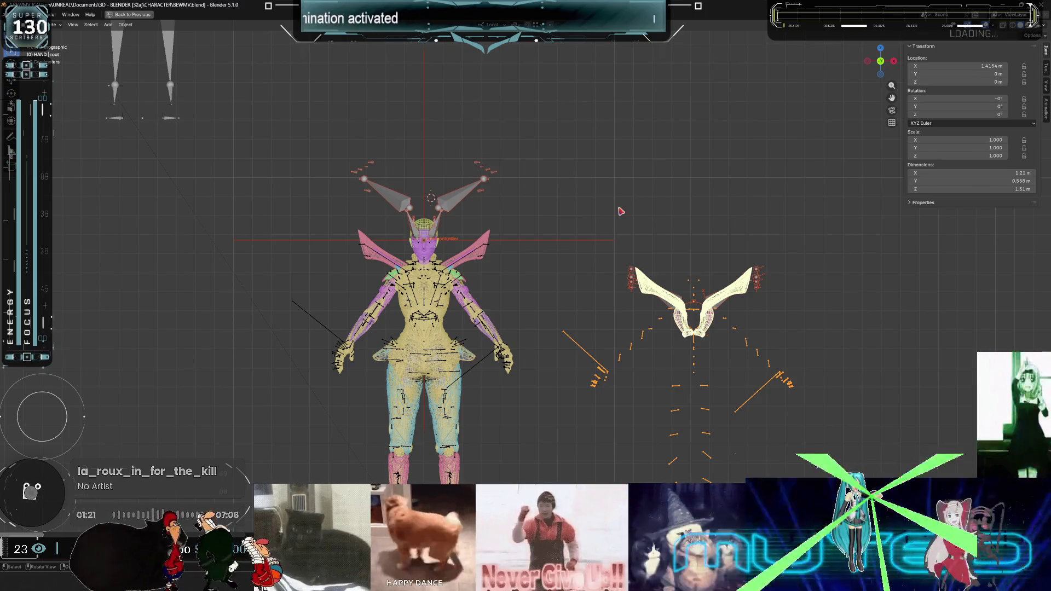
pyautogui.press('h')
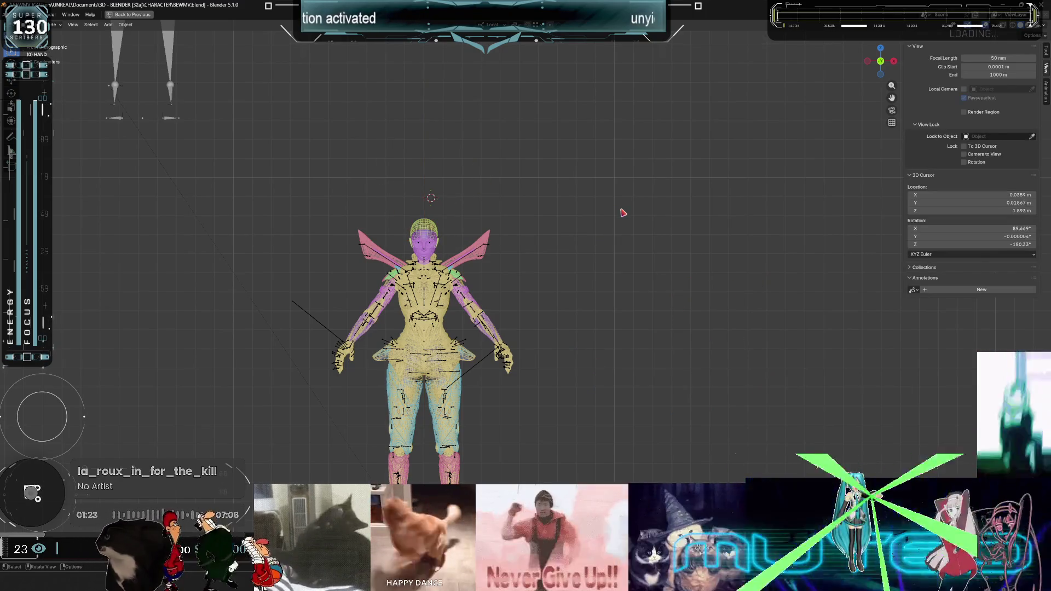
# Select the Root armature, isolate it in local view and enter Edit Mode.
pyautogui.scroll(4, 593, 136)
pyautogui.moveTo(594, 135)
pyautogui.mouseDown(button='middle')
pyautogui.moveTo(438, 297)
pyautogui.moveTo(364, 277)
pyautogui.moveTo(667, 251)
pyautogui.mouseUp(button='middle')
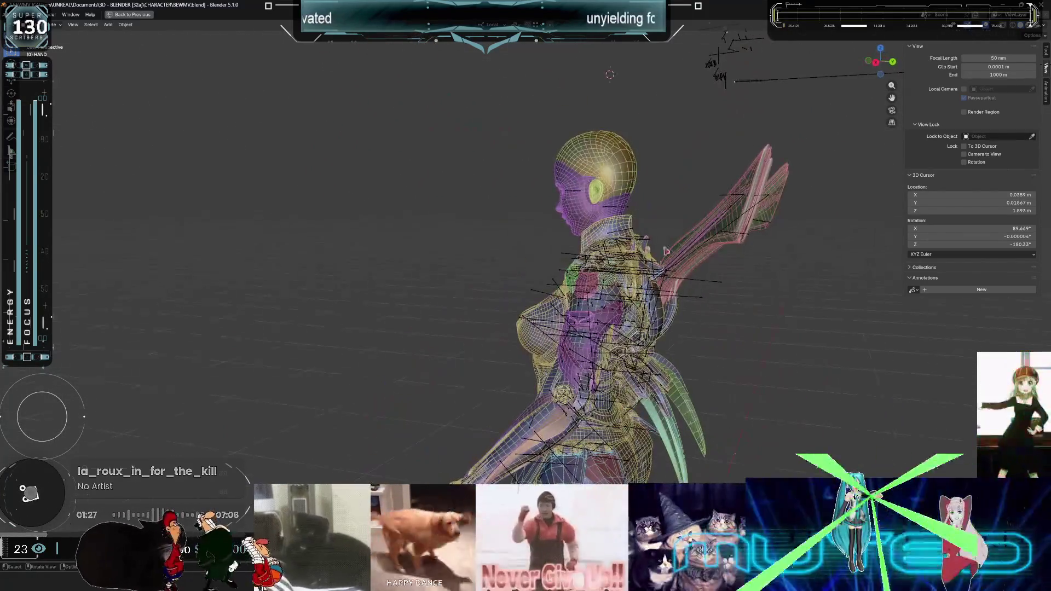
pyautogui.scroll(2, 666, 250)
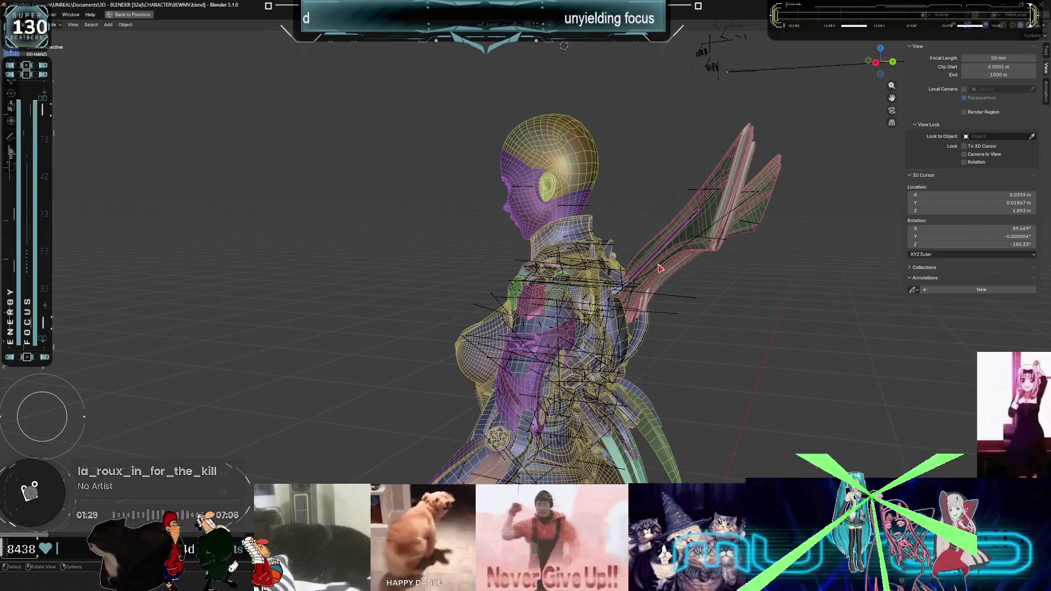
pyautogui.click(660, 268)
pyautogui.press('Tab')
pyautogui.press('KP_Divide')
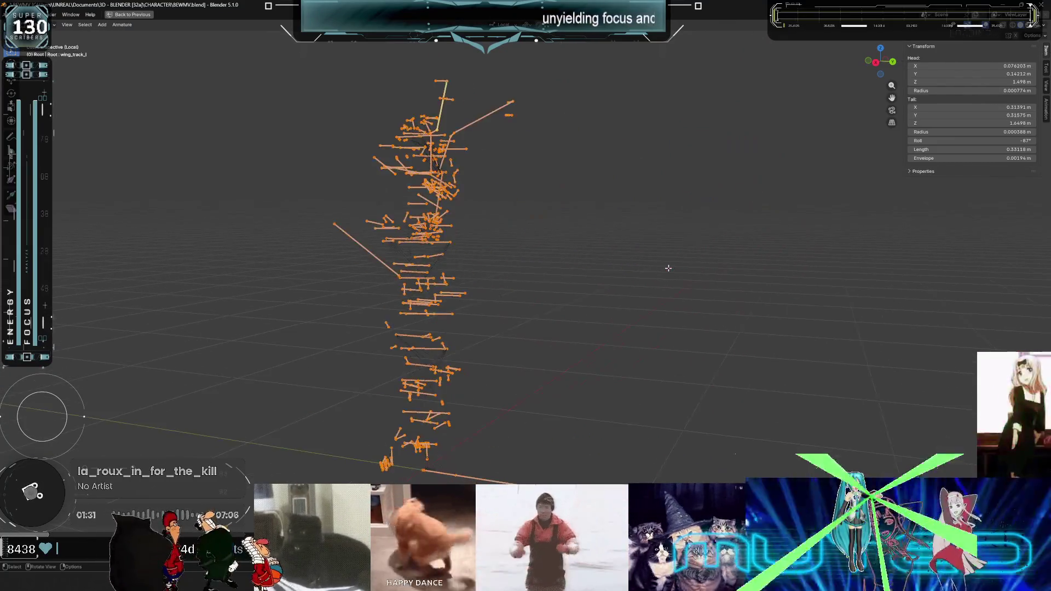
# Select the bones along the wing chain and orbit around them to inspect it.
pyautogui.click(452, 109)
pyautogui.press('KP_Decimal')
pyautogui.moveTo(437, 106)
pyautogui.mouseDown(button='middle')
pyautogui.moveTo(558, 176)
pyautogui.moveTo(555, 215)
pyautogui.mouseUp(button='middle')
pyautogui.keyDown('shift'); pyautogui.click(570, 230); pyautogui.keyUp('shift')
pyautogui.keyDown('shift'); pyautogui.click(641, 251); pyautogui.keyUp('shift')
pyautogui.keyDown('shift'); pyautogui.click(698, 201); pyautogui.keyUp('shift')
pyautogui.keyDown('shift'); pyautogui.click(698, 243); pyautogui.keyUp('shift')
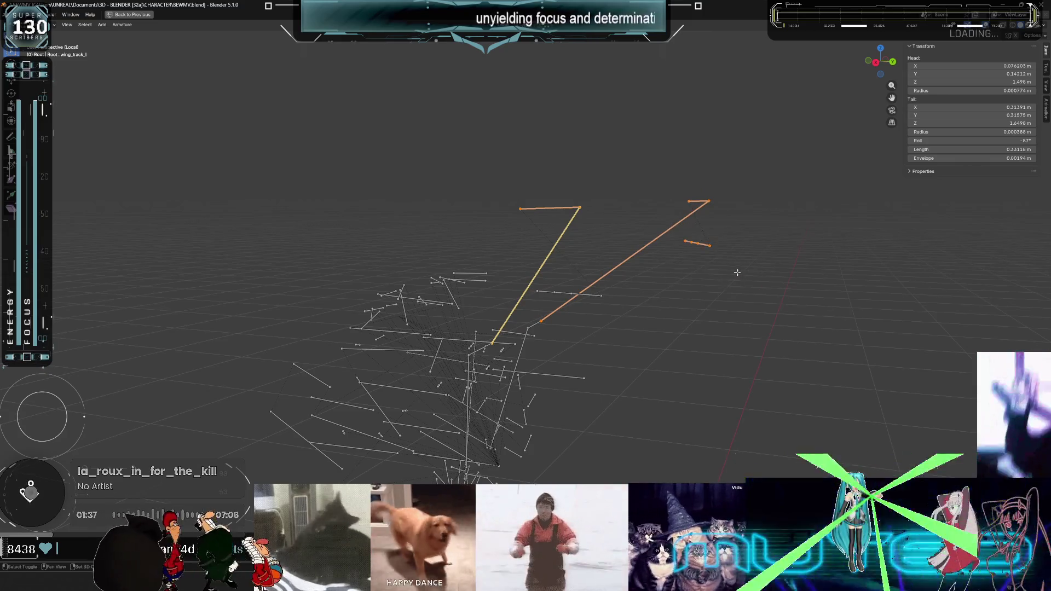
pyautogui.rightClick(610, 243)
pyautogui.moveTo(489, 215)
pyautogui.mouseDown(button='middle')
pyautogui.moveTo(556, 218)
pyautogui.moveTo(566, 199)
pyautogui.moveTo(723, 282)
pyautogui.mouseUp(button='middle')
pyautogui.moveTo(595, 221)
pyautogui.mouseDown(button='middle')
pyautogui.moveTo(624, 297)
pyautogui.moveTo(561, 308)
pyautogui.moveTo(544, 294)
pyautogui.moveTo(629, 248)
pyautogui.moveTo(505, 304)
pyautogui.moveTo(408, 310)
pyautogui.mouseUp(button='middle')
pyautogui.moveTo(407, 359); pyautogui.dragTo(391, 352)
pyautogui.moveTo(336, 298); pyautogui.dragTo(312, 214, button='middle')
# Add the nearby bones to the selection, then return to Object Mode and leave local view.
pyautogui.keyDown('shift'); pyautogui.click(308, 249); pyautogui.keyUp('shift')
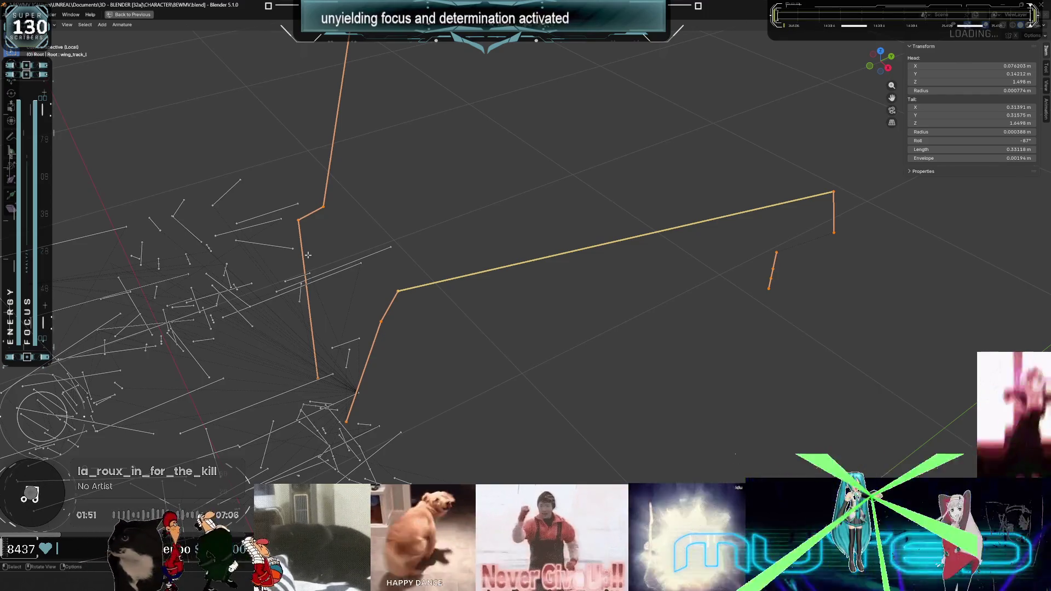
pyautogui.moveTo(431, 251)
pyautogui.mouseDown(button='middle')
pyautogui.moveTo(521, 162)
pyautogui.moveTo(405, 234)
pyautogui.mouseUp(button='middle')
pyautogui.keyDown('shift'); pyautogui.click(405, 234); pyautogui.keyUp('shift')
pyautogui.keyDown('shift'); pyautogui.click(395, 193); pyautogui.keyUp('shift')
pyautogui.moveTo(395, 193)
pyautogui.keyDown('shift'); pyautogui.mouseDown(button='middle')
pyautogui.moveTo(459, 181)
pyautogui.moveTo(484, 228)
pyautogui.moveTo(517, 250)
pyautogui.mouseUp(button='middle'); pyautogui.keyUp('shift')
pyautogui.moveTo(515, 211)
pyautogui.keyDown('shift'); pyautogui.mouseDown(button='middle')
pyautogui.moveTo(535, 221)
pyautogui.moveTo(659, 213)
pyautogui.moveTo(564, 212)
pyautogui.moveTo(592, 255)
pyautogui.mouseUp(button='middle'); pyautogui.keyUp('shift')
pyautogui.moveTo(629, 301)
pyautogui.mouseDown(button='middle')
pyautogui.moveTo(438, 355)
pyautogui.moveTo(405, 352)
pyautogui.moveTo(482, 350)
pyautogui.moveTo(607, 313)
pyautogui.mouseUp(button='middle')
pyautogui.press('Tab')
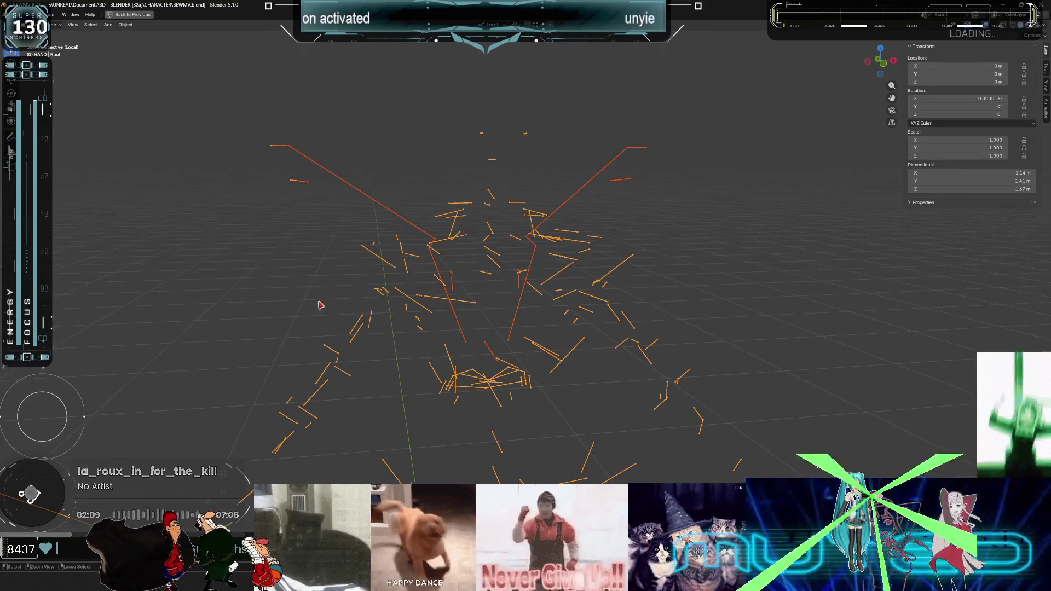
pyautogui.press('KP_Divide')
pyautogui.moveTo(328, 301)
pyautogui.mouseDown(button='middle')
pyautogui.moveTo(575, 264)
pyautogui.moveTo(594, 286)
pyautogui.mouseUp(button='middle')
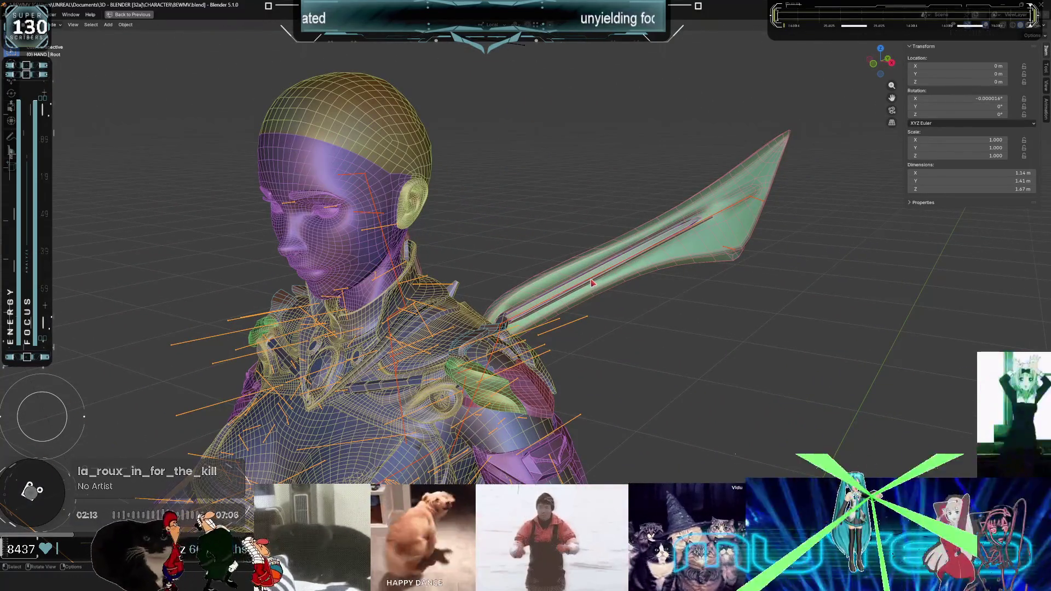
# Click through the objects overlapping the wing: Wings, Root, GC_TopShoulder and Root.002.
pyautogui.click(590, 282)
pyautogui.click(587, 283)
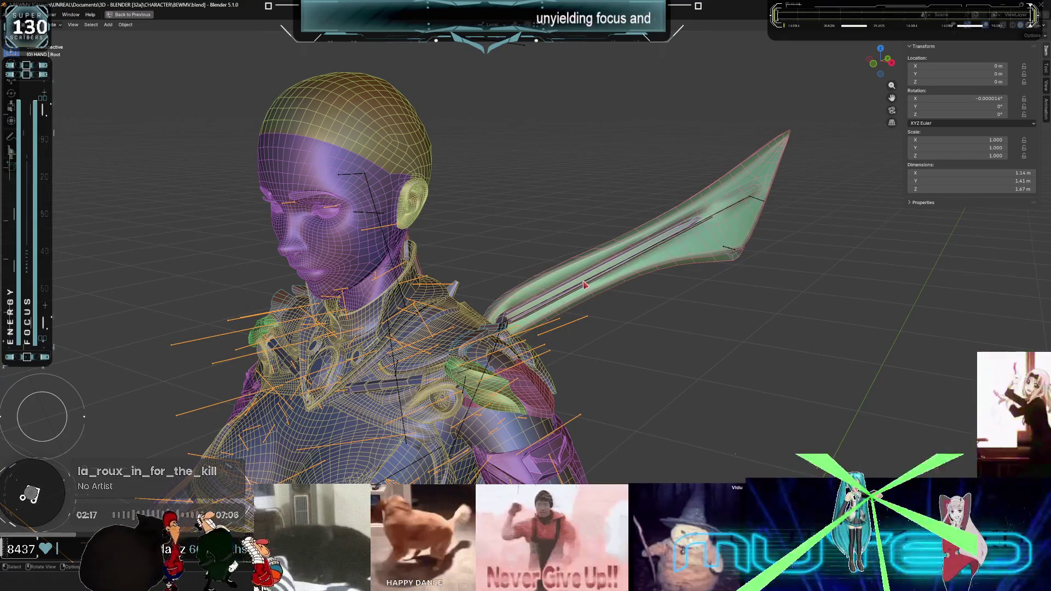
pyautogui.click(502, 328)
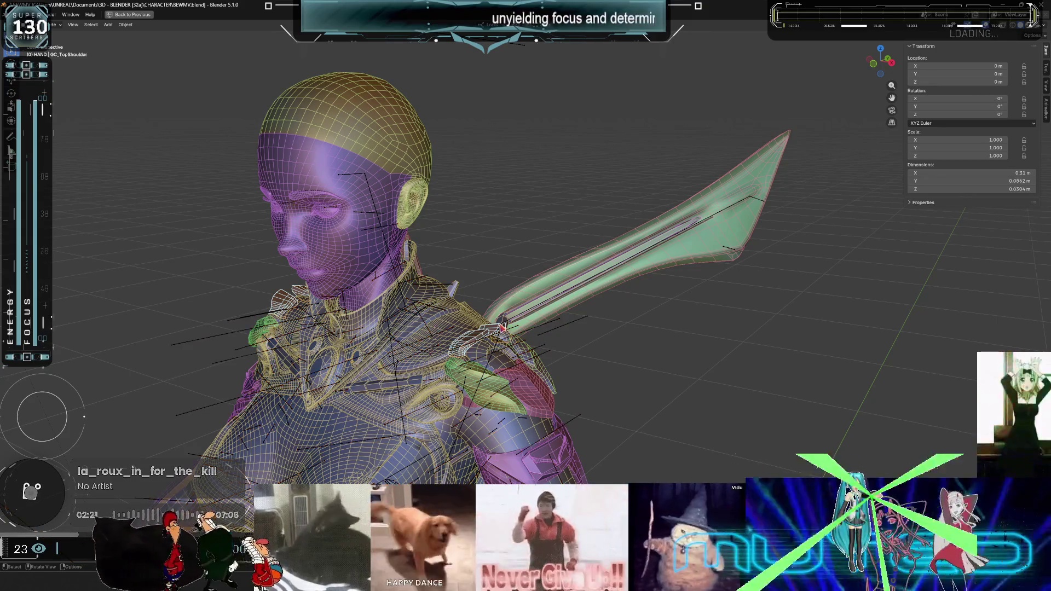
pyautogui.click(503, 328)
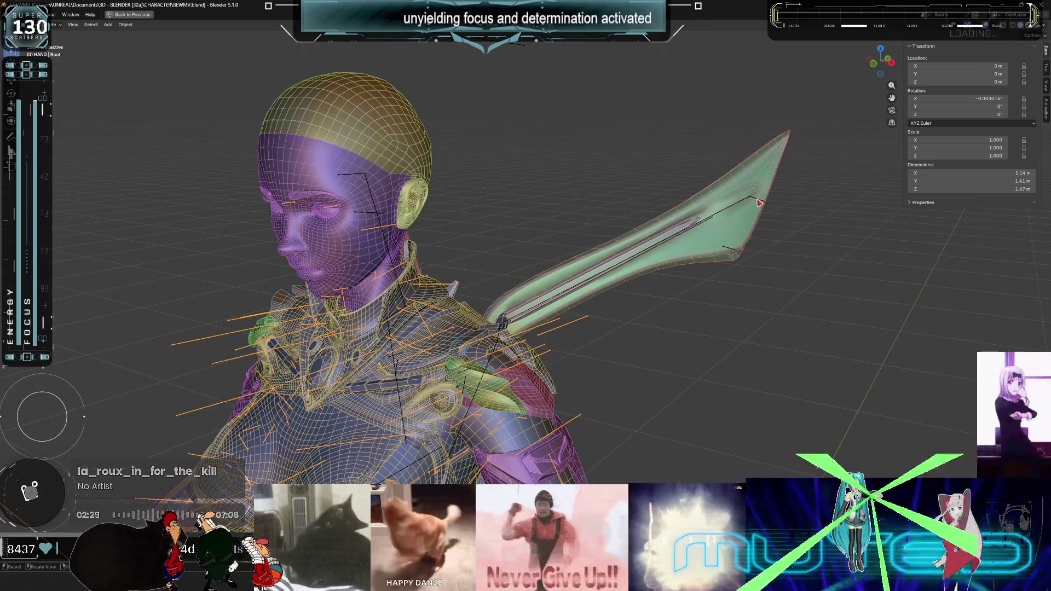
pyautogui.click(759, 203)
pyautogui.click(759, 203)
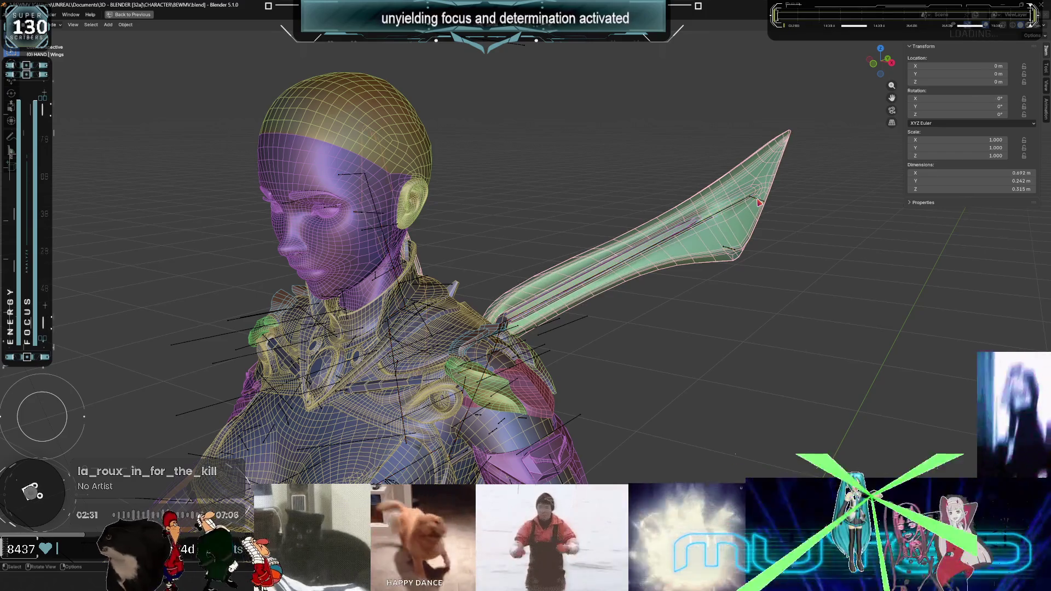
pyautogui.click(758, 203)
pyautogui.click(758, 203)
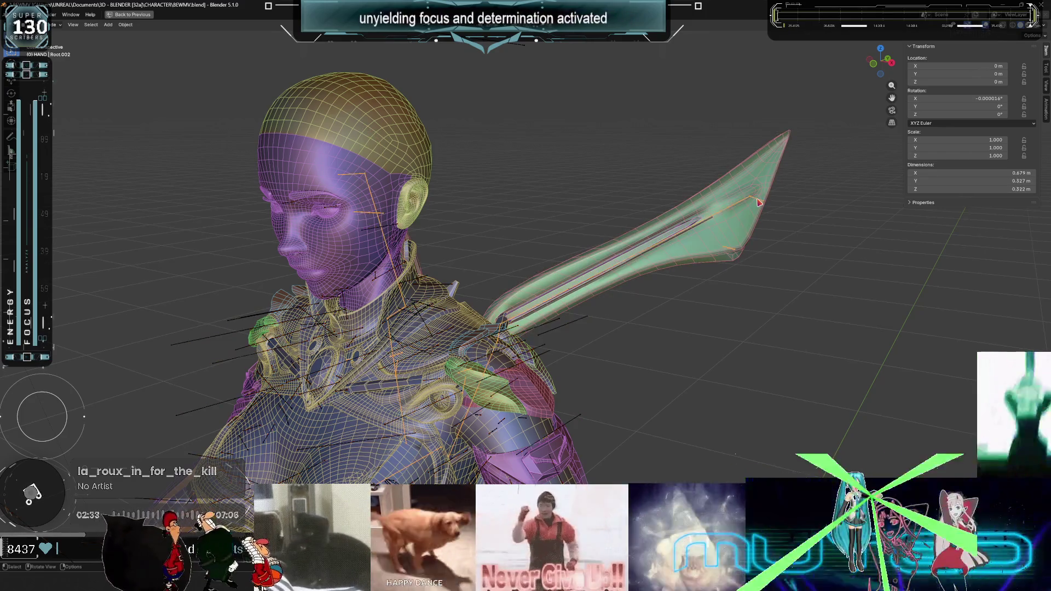
pyautogui.click(759, 203)
pyautogui.click(758, 202)
pyautogui.click(758, 202)
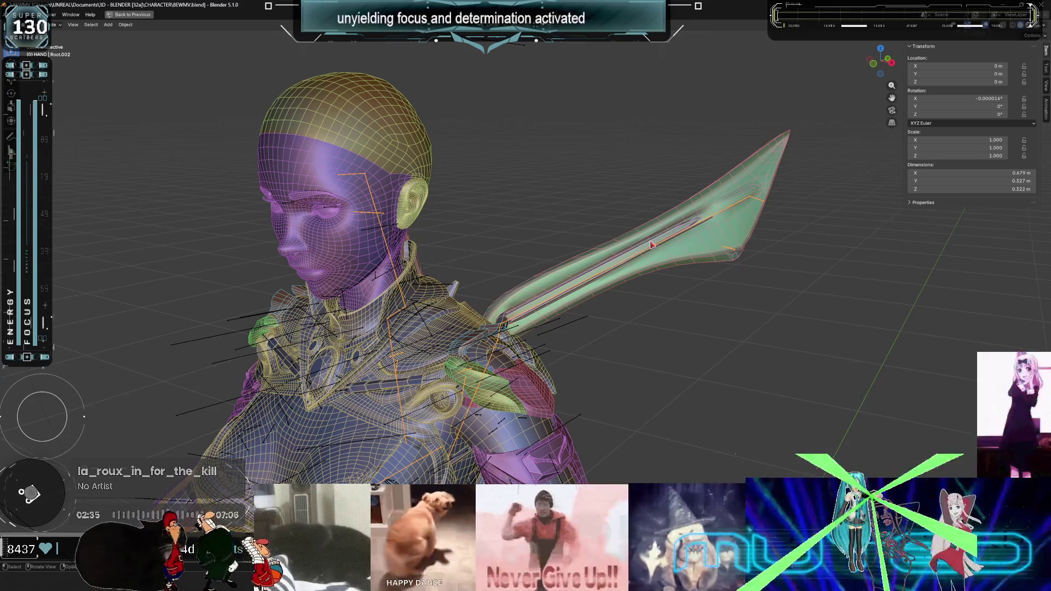
# Check the front orthographic view, then select Body.002 and isolate it in local view.
pyautogui.press('KP_1')
pyautogui.press('KP_5')
pyautogui.moveTo(569, 297); pyautogui.dragTo(678, 281, button='middle')
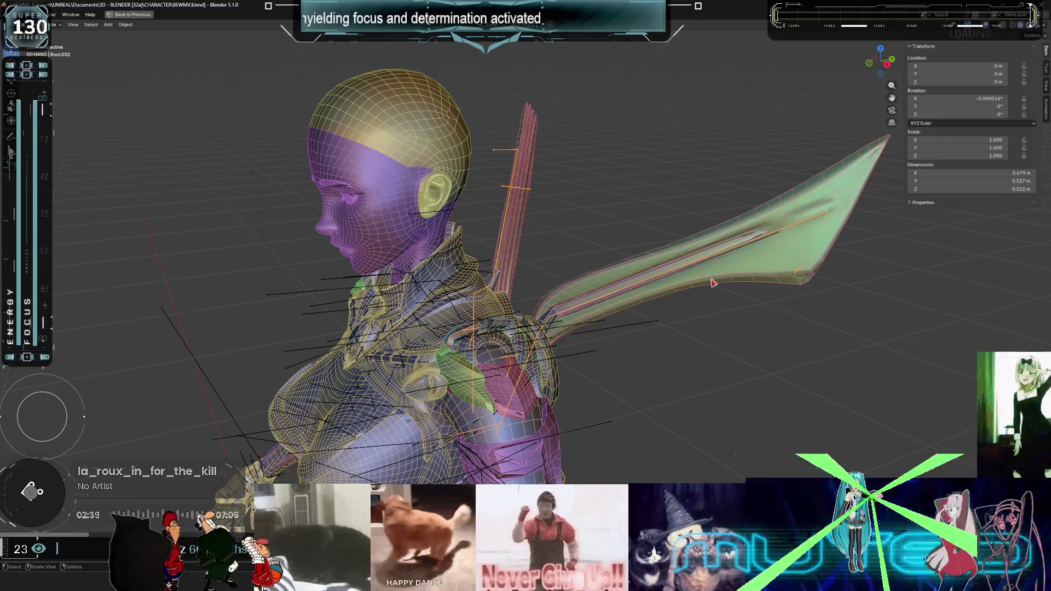
pyautogui.hotkey('ctrl', 'z')
pyautogui.hotkey('ctrl', 'z')
pyautogui.hotkey('ctrl', 'z')
pyautogui.scroll(1, 699, 289)
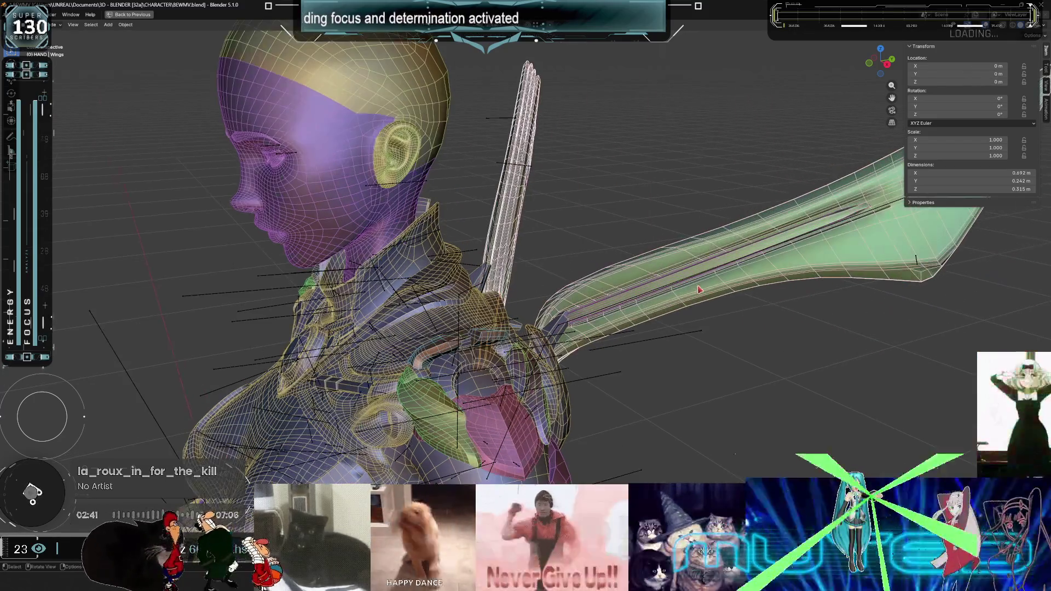
pyautogui.keyDown('shift'); pyautogui.click(566, 331); pyautogui.keyUp('shift')
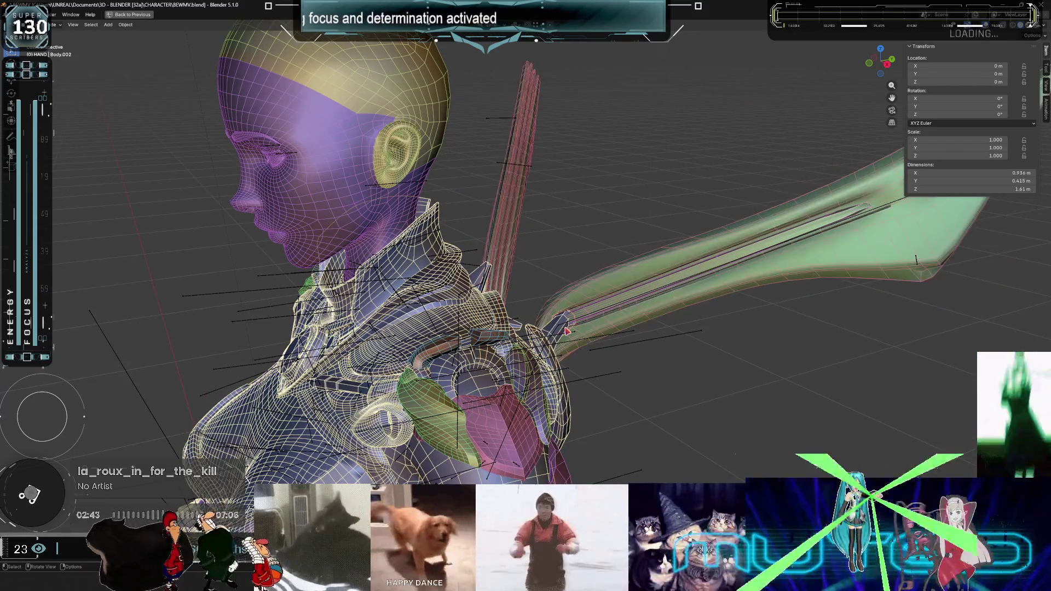
pyautogui.press('KP_Divide')
# Enter Edit Mode on Body.002 and select the connected hair strips and shoulder piece.
pyautogui.moveTo(560, 322); pyautogui.dragTo(432, 305, button='middle')
pyautogui.scroll(4, 436, 274)
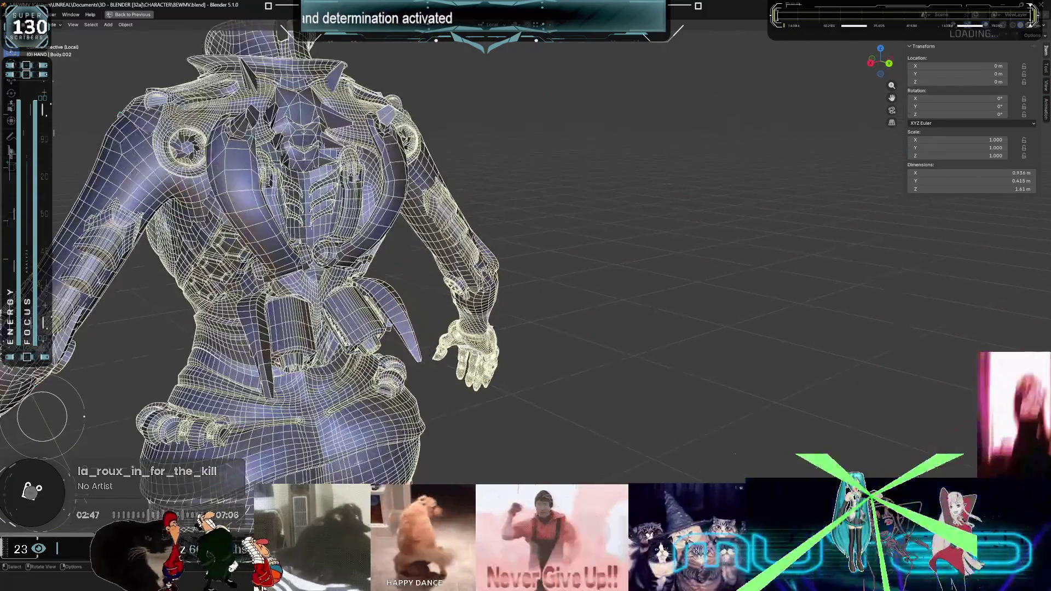
pyautogui.press('Tab')
pyautogui.scroll(3, 295, 229)
pyautogui.moveTo(296, 229); pyautogui.dragTo(394, 294, button='middle')
pyautogui.hotkey('alt', 'z')
pyautogui.moveTo(422, 339)
pyautogui.mouseDown(button='middle')
pyautogui.moveTo(448, 284)
pyautogui.moveTo(628, 219)
pyautogui.moveTo(630, 284)
pyautogui.mouseUp(button='middle')
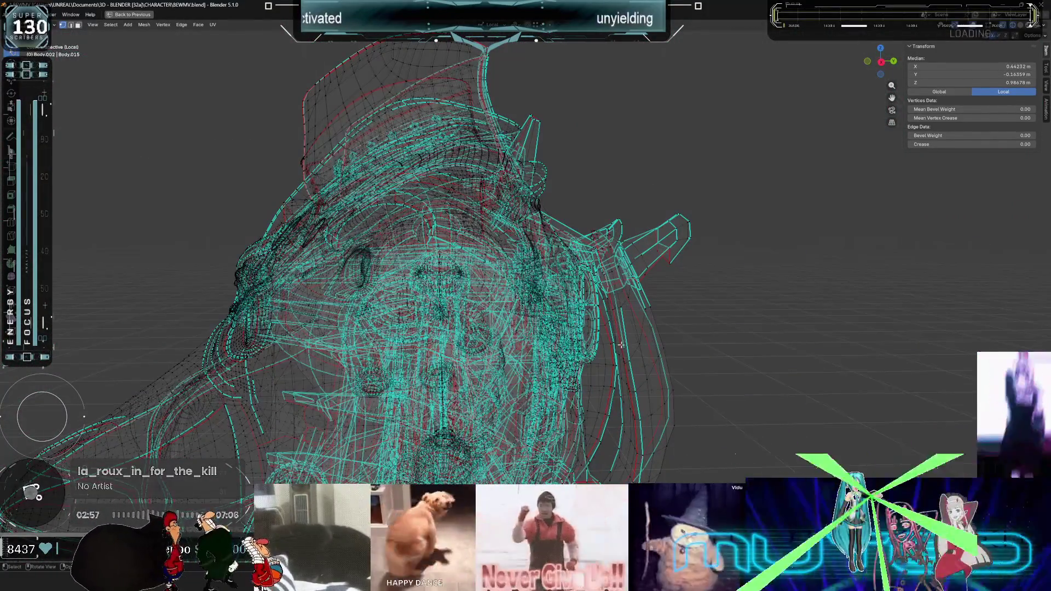
pyautogui.press('l')
pyautogui.press('l')
pyautogui.press('l')
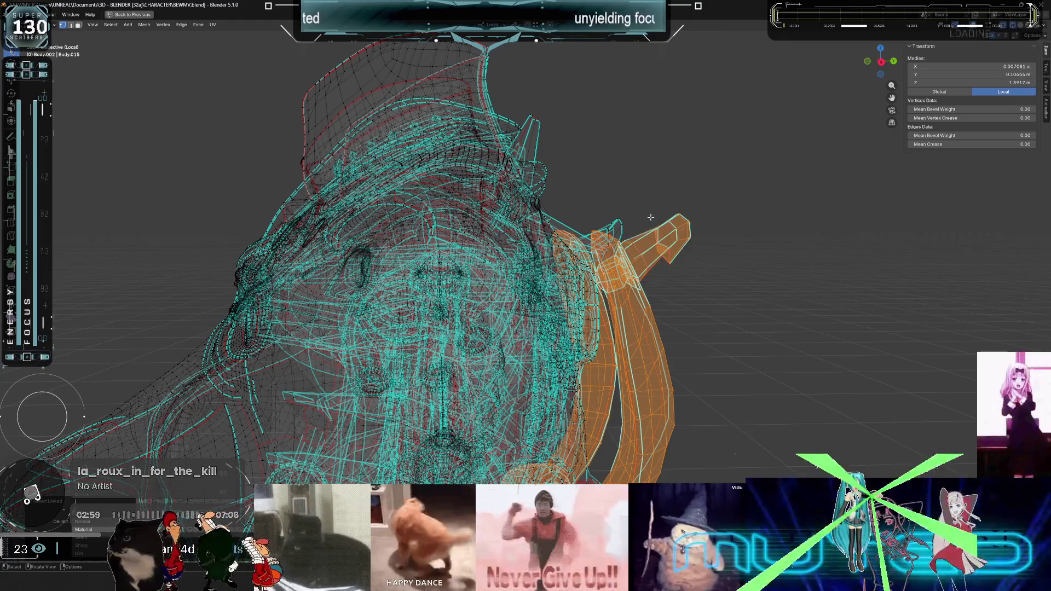
pyautogui.press('l')
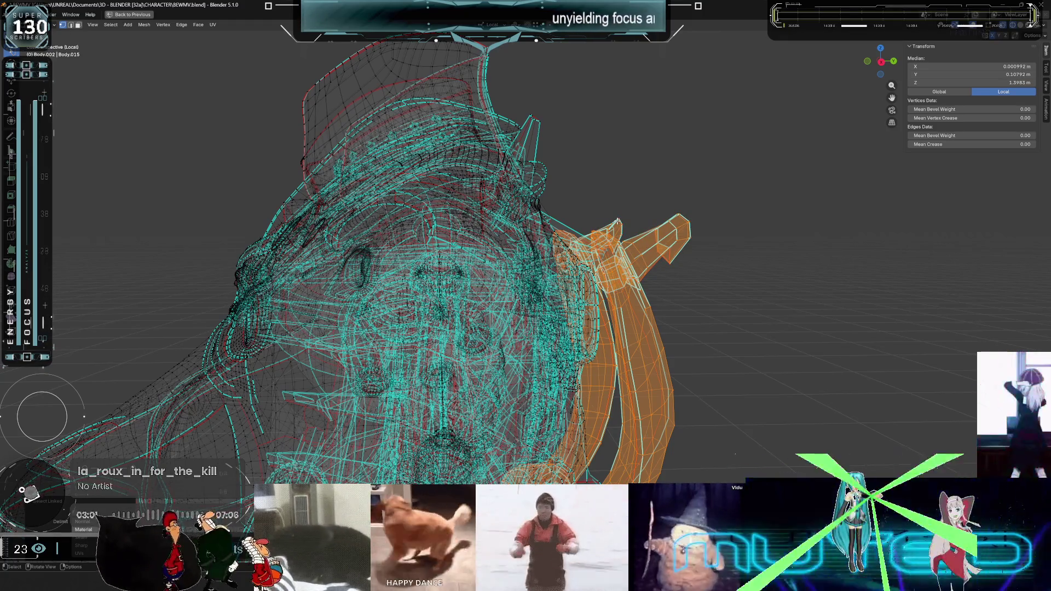
pyautogui.moveTo(618, 220)
pyautogui.mouseDown(button='middle')
pyautogui.moveTo(649, 286)
pyautogui.moveTo(591, 262)
pyautogui.moveTo(624, 258)
pyautogui.mouseUp(button='middle')
pyautogui.hotkey('alt', 'z')
# Add the right hand, its fingers and the bar through them to the selection.
pyautogui.scroll(5, 508, 299)
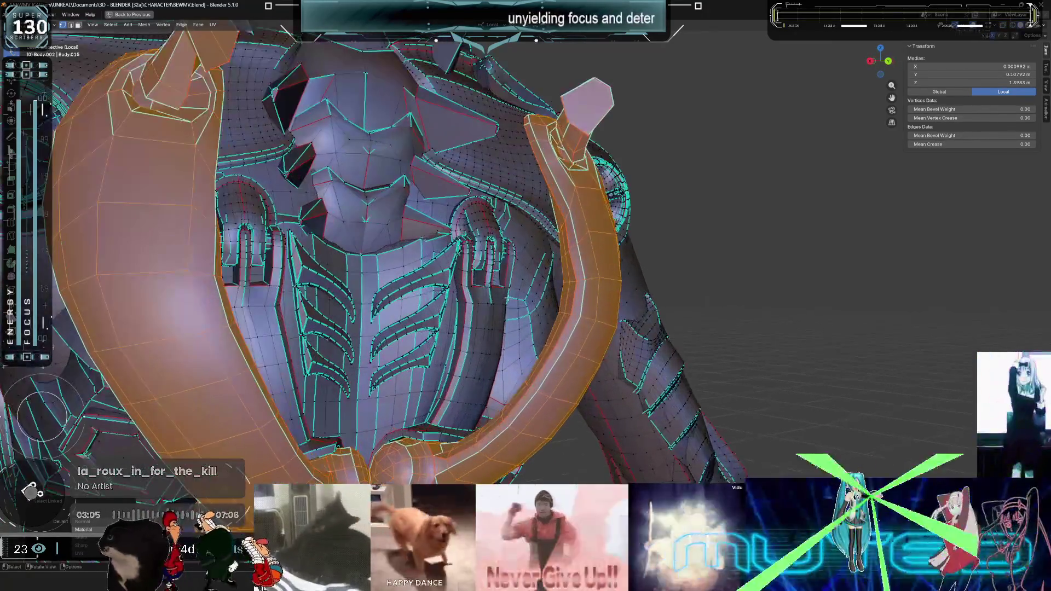
pyautogui.press('l')
pyautogui.press('l')
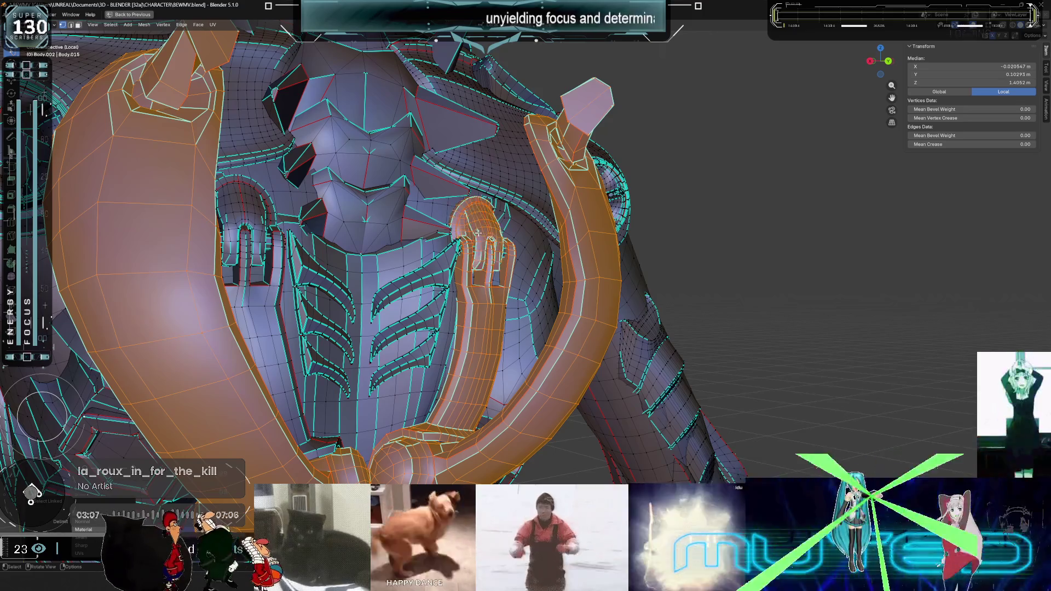
pyautogui.moveTo(469, 321); pyautogui.dragTo(383, 285, button='middle')
pyautogui.press('l')
pyautogui.press('l')
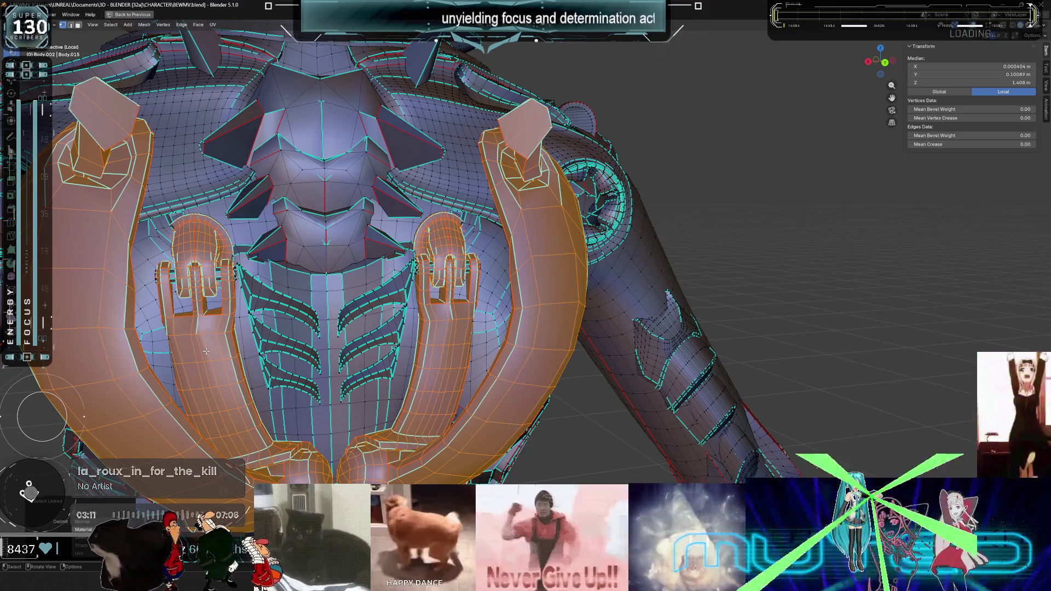
pyautogui.moveTo(221, 364); pyautogui.dragTo(469, 256, button='middle')
pyautogui.scroll(5, 340, 307)
pyautogui.scroll(3, 566, 259)
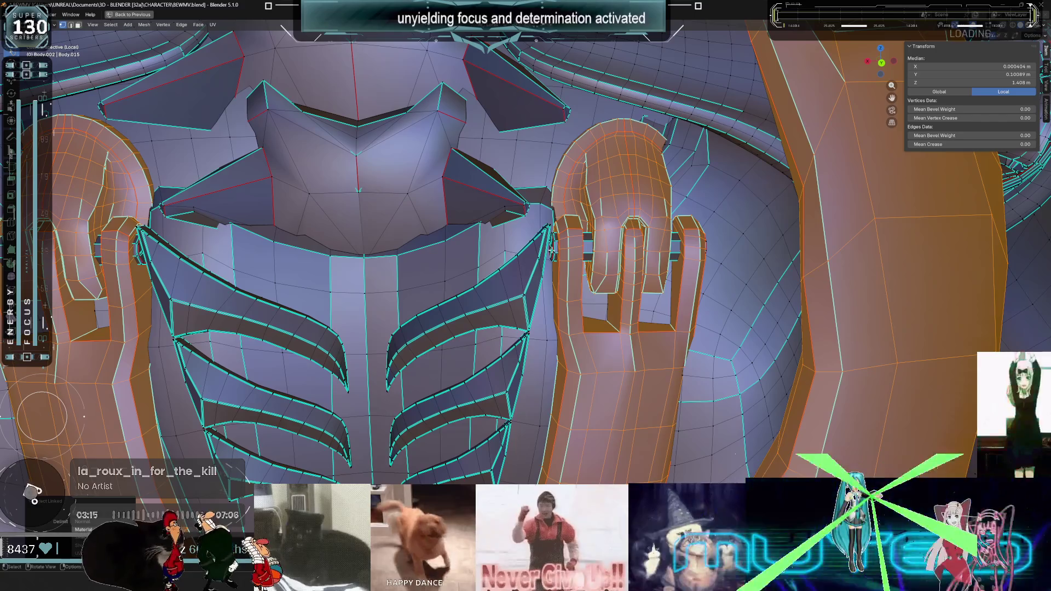
pyautogui.press('l')
pyautogui.press('l')
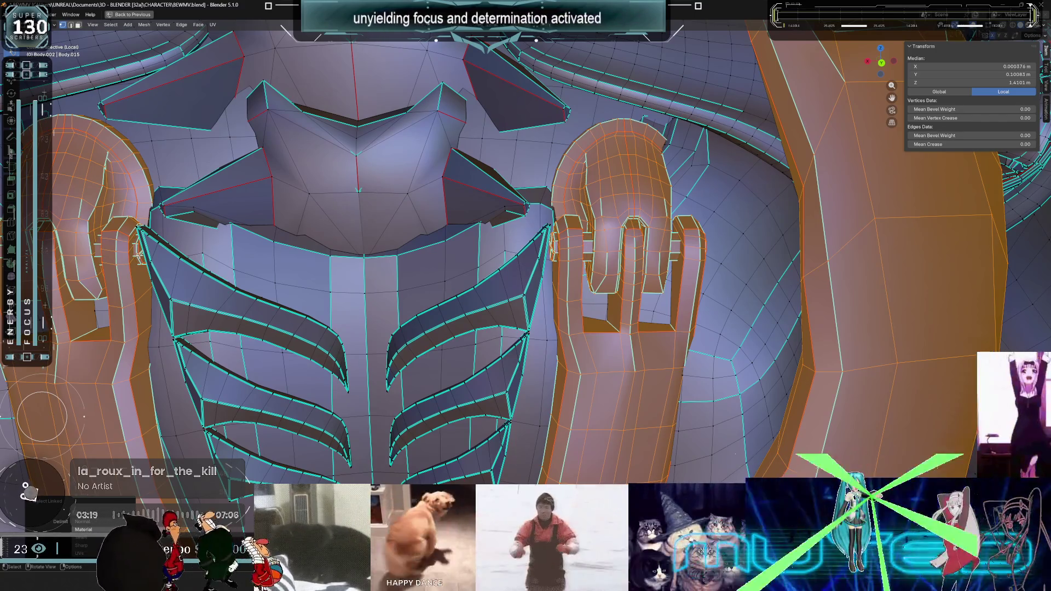
# Separate the selected hands from the chest mesh into their own object.
pyautogui.moveTo(185, 244)
pyautogui.mouseDown(button='middle')
pyautogui.moveTo(257, 284)
pyautogui.moveTo(561, 289)
pyautogui.mouseUp(button='middle')
pyautogui.press('KP_1')
pyautogui.press('z')
pyautogui.click(434, 293)
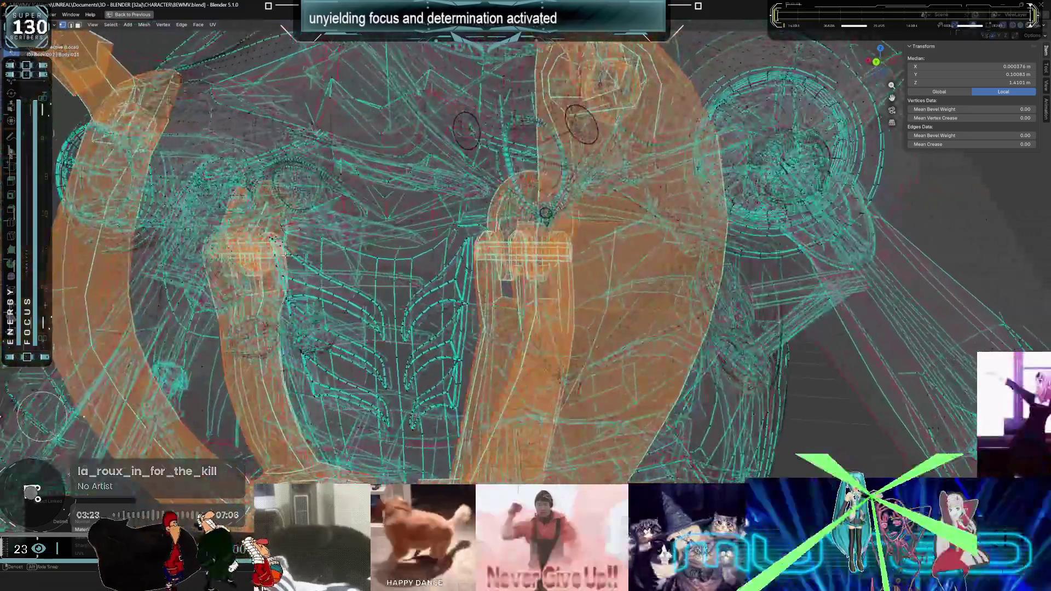
pyautogui.hotkey('shift', 'z')
pyautogui.scroll(-3, 307, 256)
pyautogui.moveTo(308, 256); pyautogui.dragTo(339, 257, button='middle')
pyautogui.hotkey('shift', 'd')
pyautogui.press('Escape')
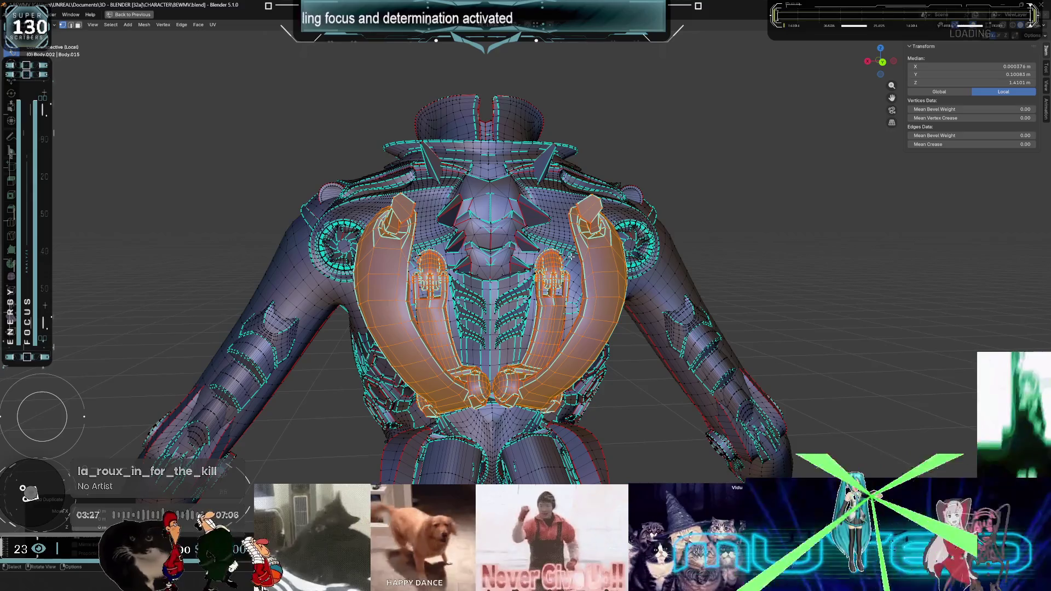
pyautogui.press('x')
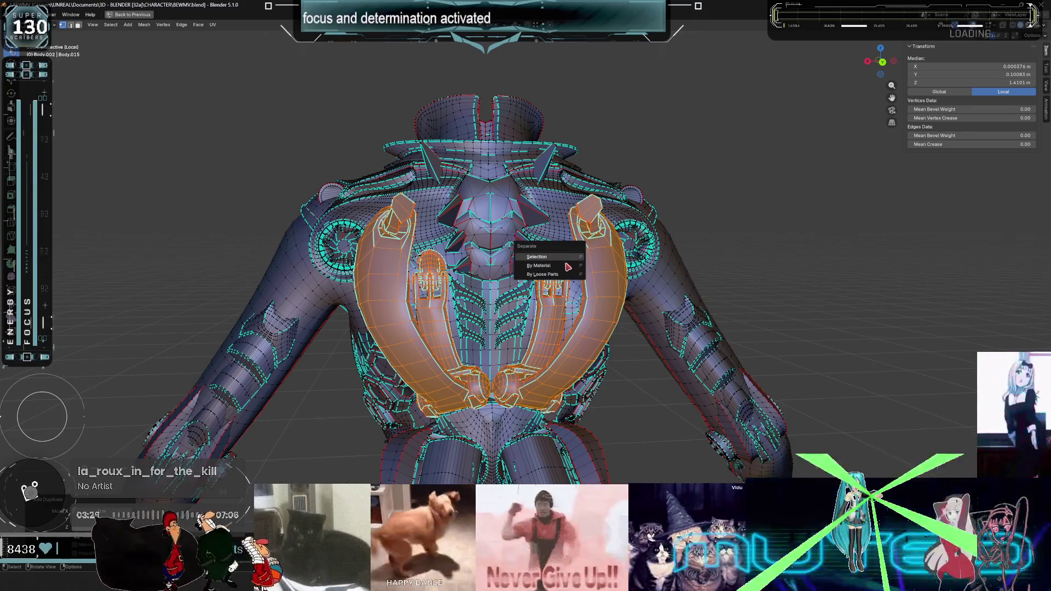
pyautogui.click(569, 265)
# Return to Object Mode and exit local view to show the whole winged character.
pyautogui.hotkey('ctrl', 'Tab')
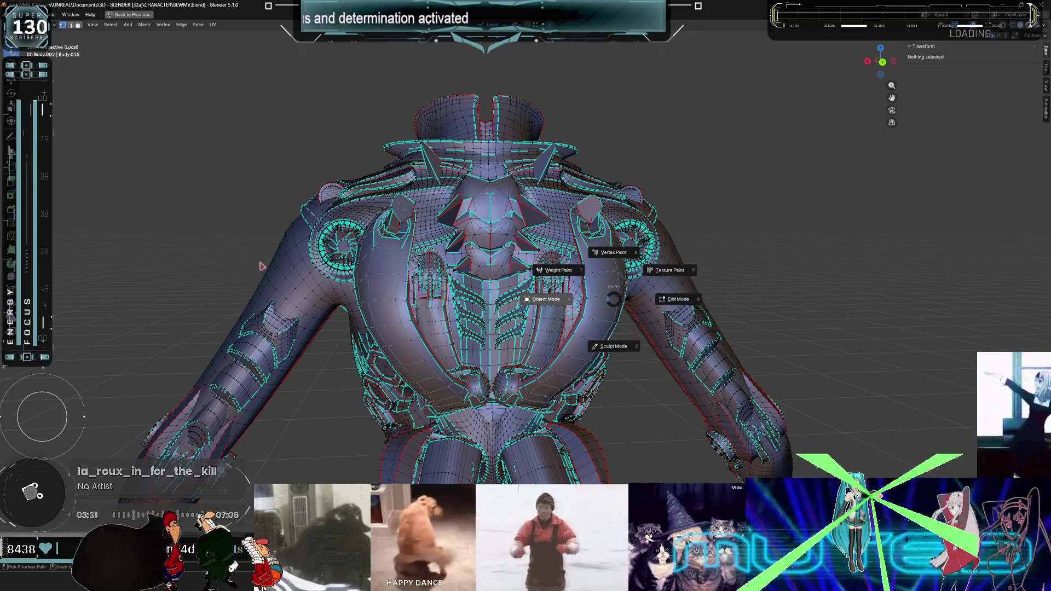
pyautogui.click(262, 266)
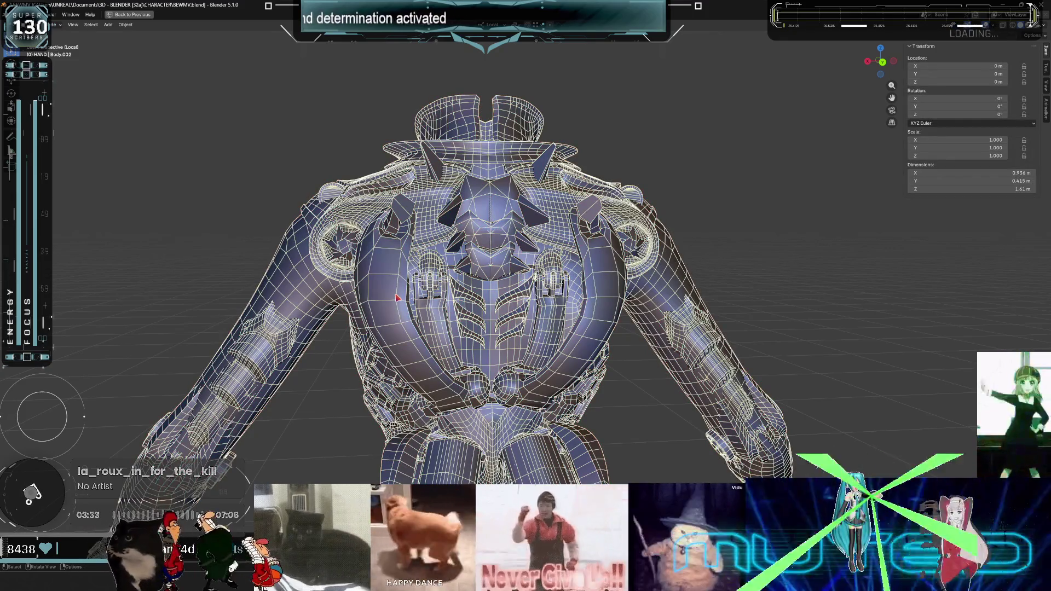
pyautogui.scroll(-3, 398, 297)
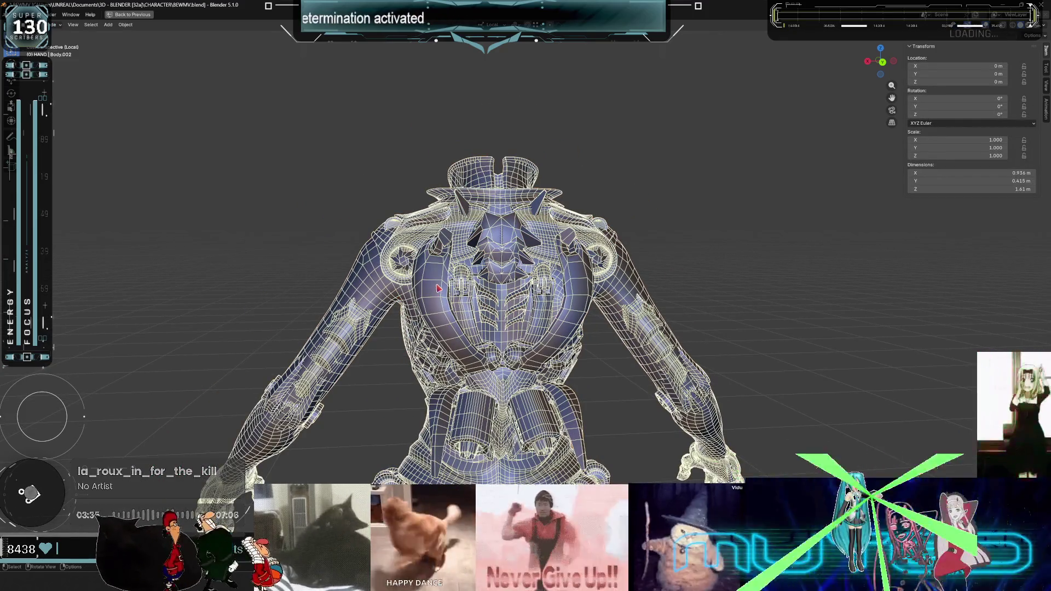
pyautogui.press('KP_Divide')
pyautogui.moveTo(480, 301)
pyautogui.mouseDown(button='middle')
pyautogui.moveTo(607, 333)
pyautogui.moveTo(520, 307)
pyautogui.mouseUp(button='middle')
# Select the outer jacket mesh Body.002 and hide it.
pyautogui.click(519, 306)
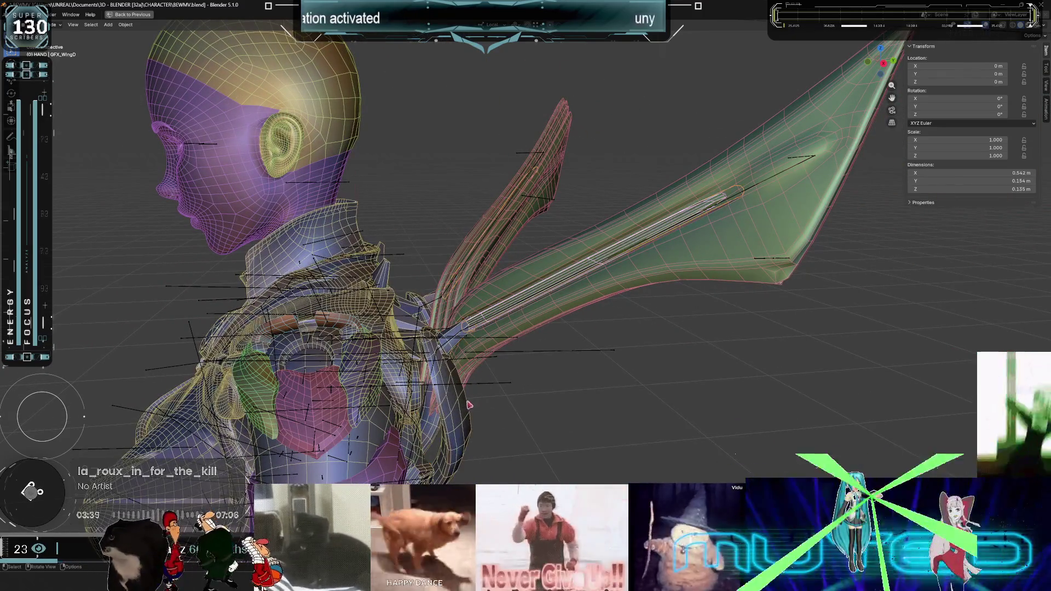
pyautogui.click(482, 352)
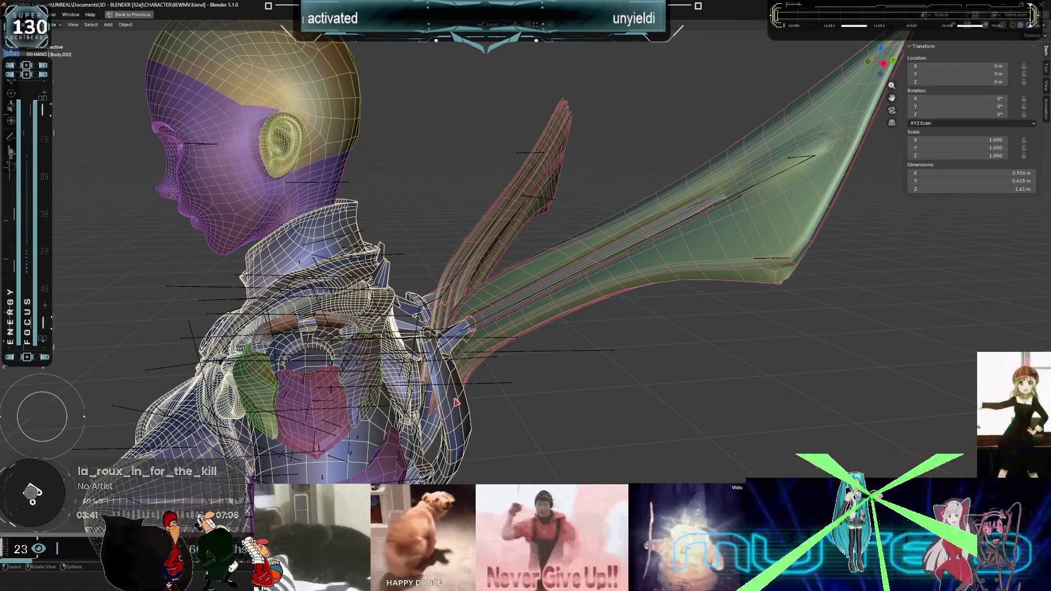
pyautogui.press('h')
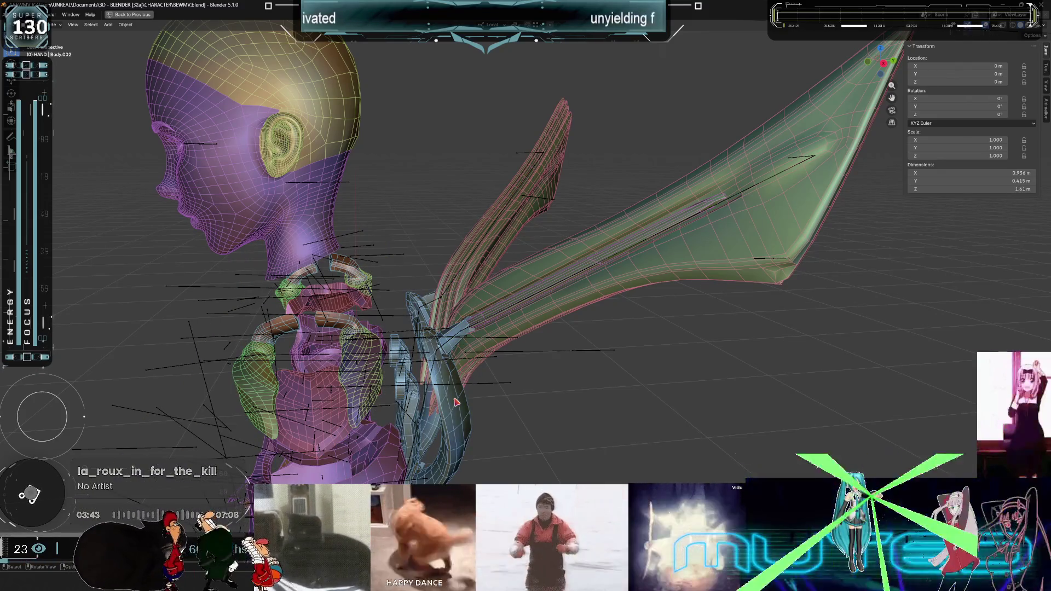
# Click through Body.001, Wings and GFX_WingD to inspect the exposed wing parts.
pyautogui.click(456, 402)
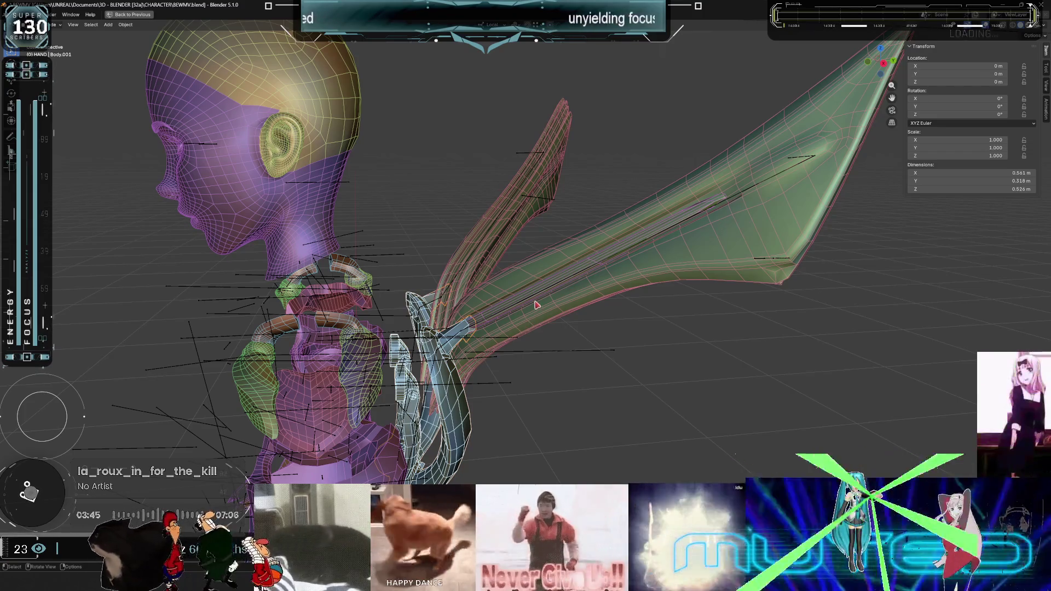
pyautogui.click(532, 299)
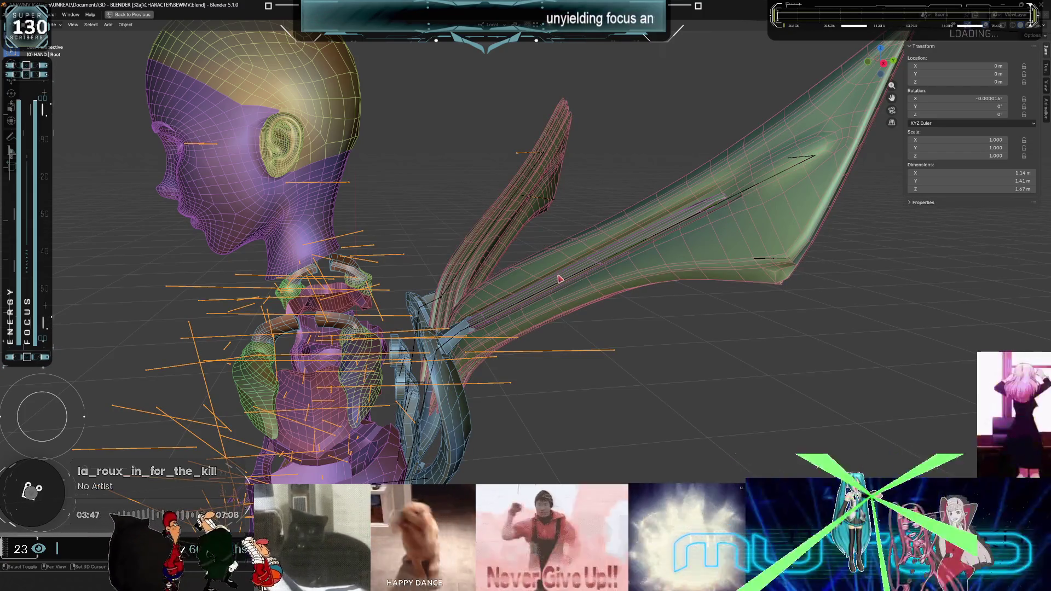
pyautogui.click(559, 279)
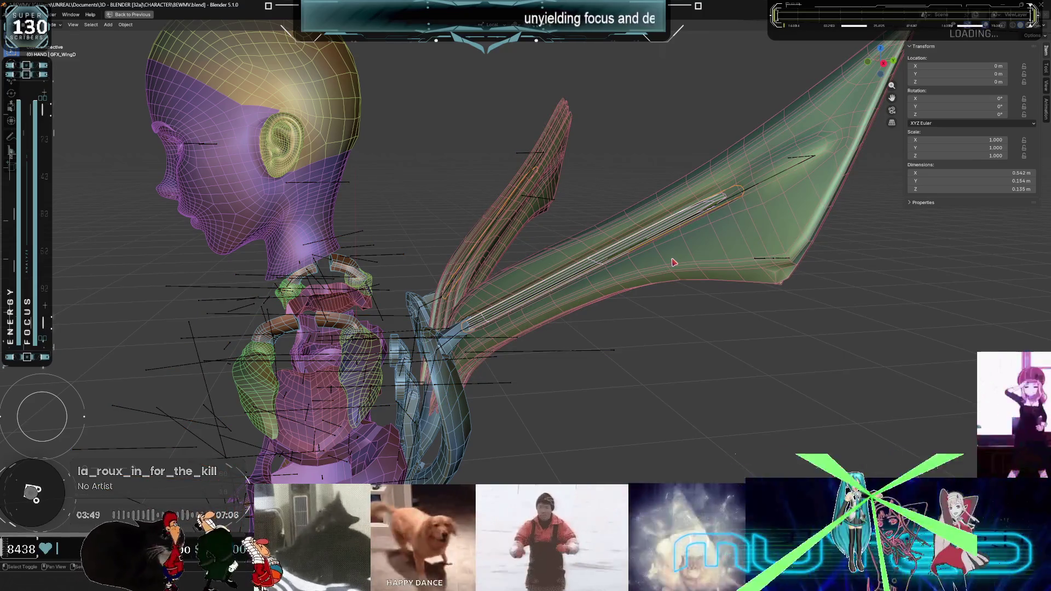
pyautogui.click(673, 263)
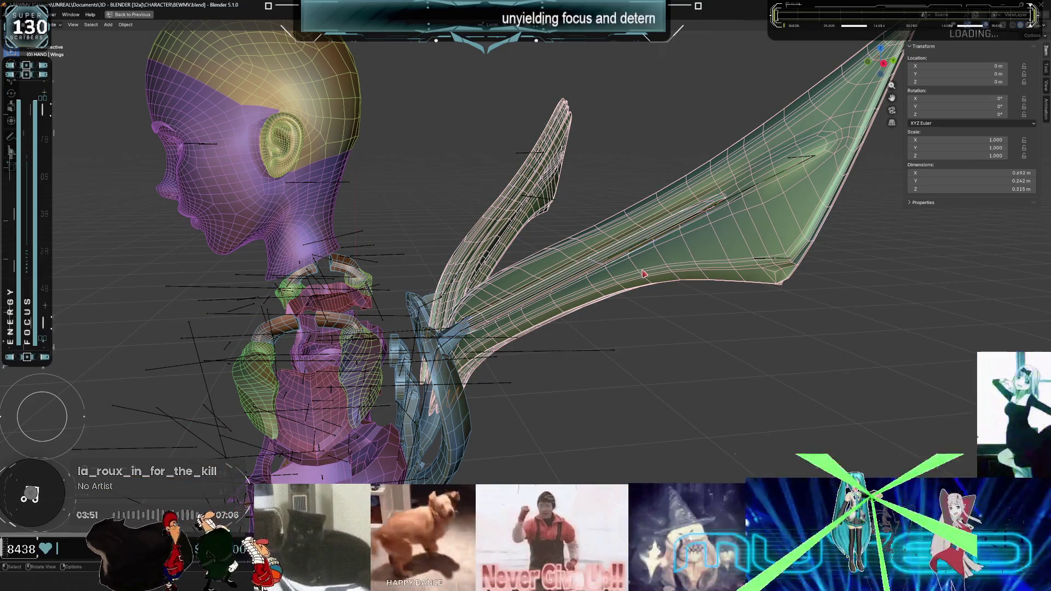
pyautogui.click(521, 366)
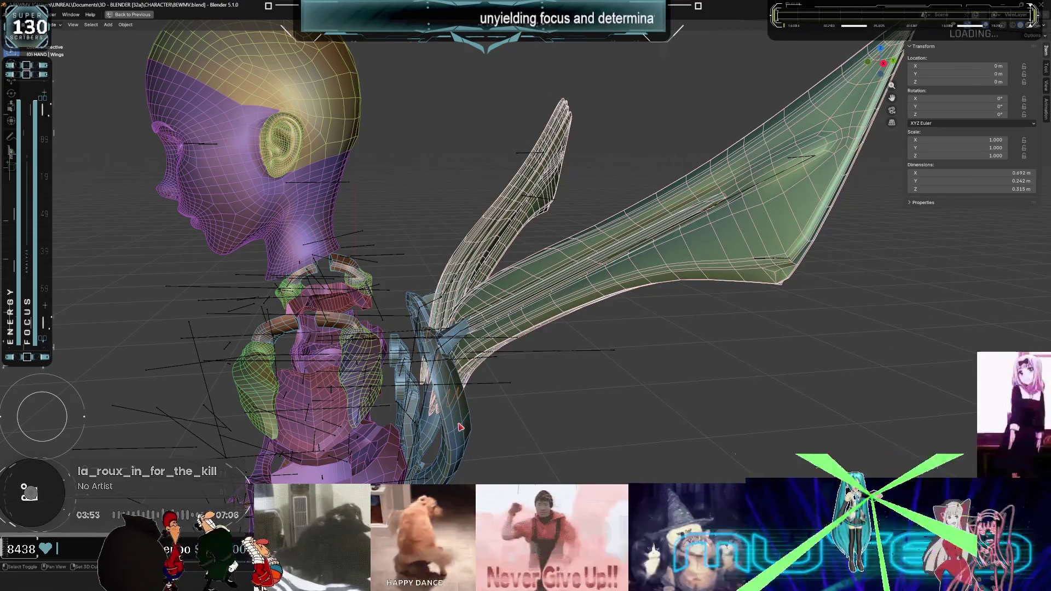
pyautogui.keyDown('shift'); pyautogui.click(466, 425); pyautogui.keyUp('shift')
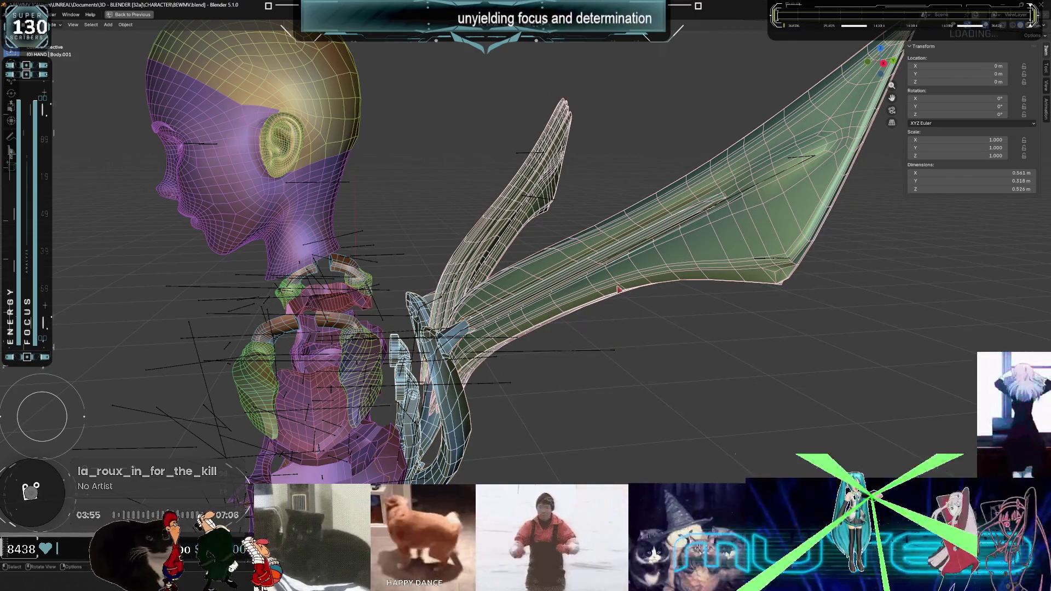
# Select the Root armature, then Wings, Body.001 and the lower wing part, ending on the wing armature.
pyautogui.scroll(-2, 656, 261)
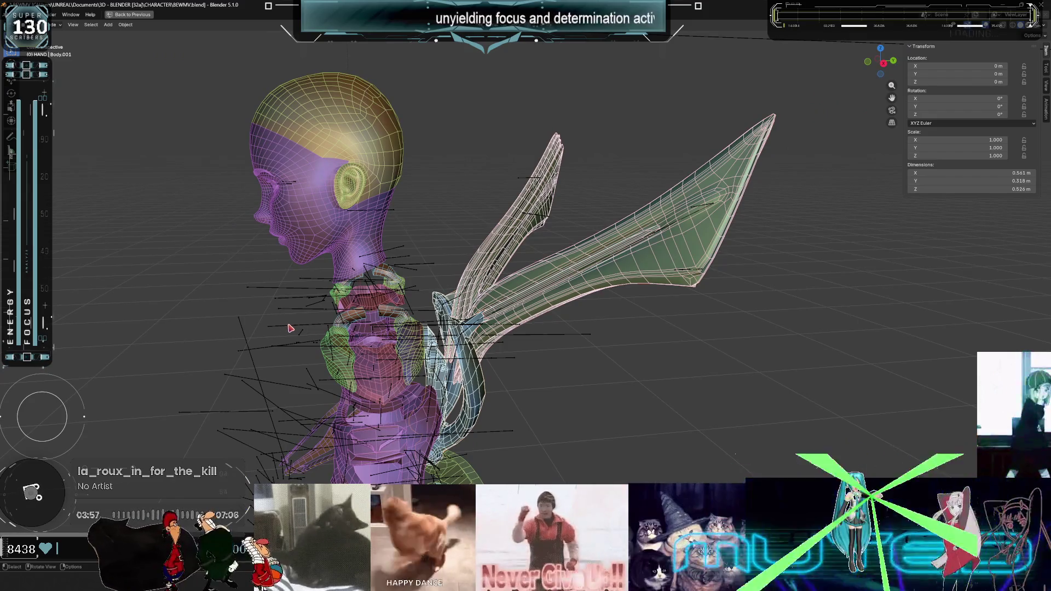
pyautogui.keyDown('shift'); pyautogui.click(291, 328); pyautogui.keyUp('shift')
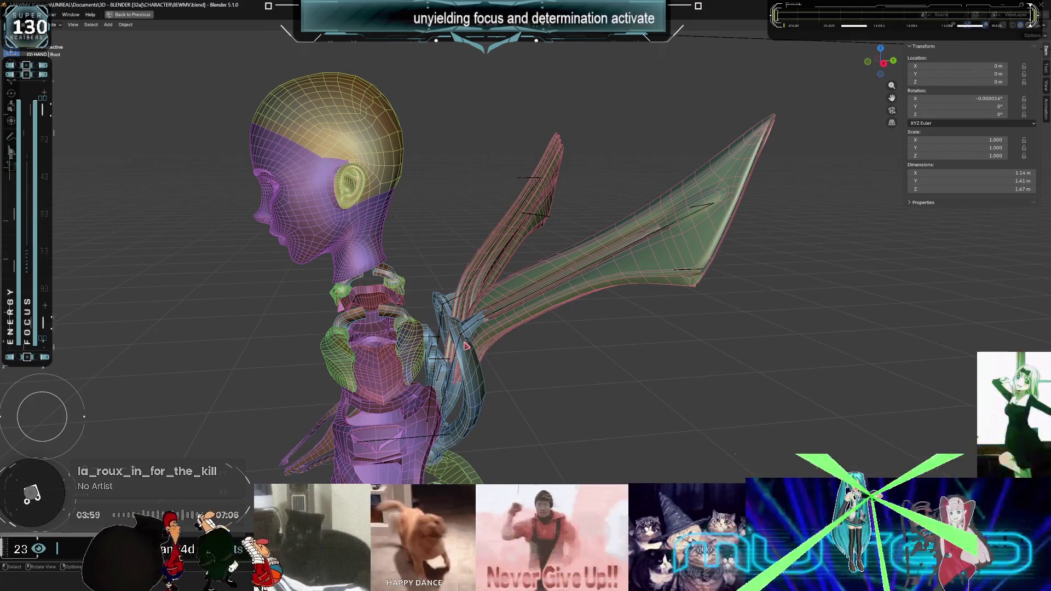
pyautogui.scroll(1, 468, 355)
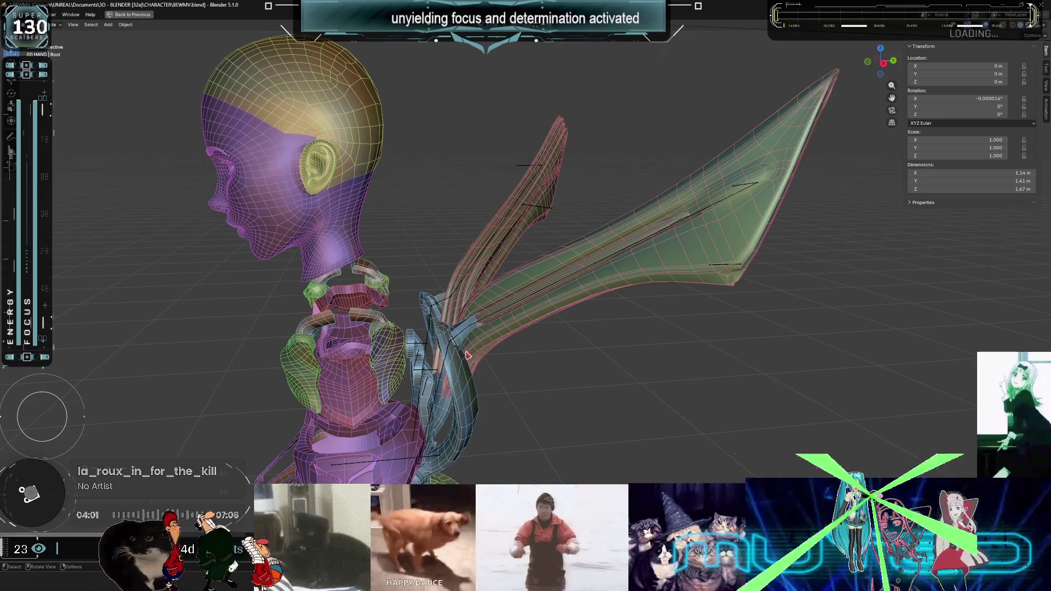
pyautogui.keyDown('shift'); pyautogui.click(467, 358); pyautogui.keyUp('shift')
pyautogui.keyDown('shift'); pyautogui.click(530, 323); pyautogui.keyUp('shift')
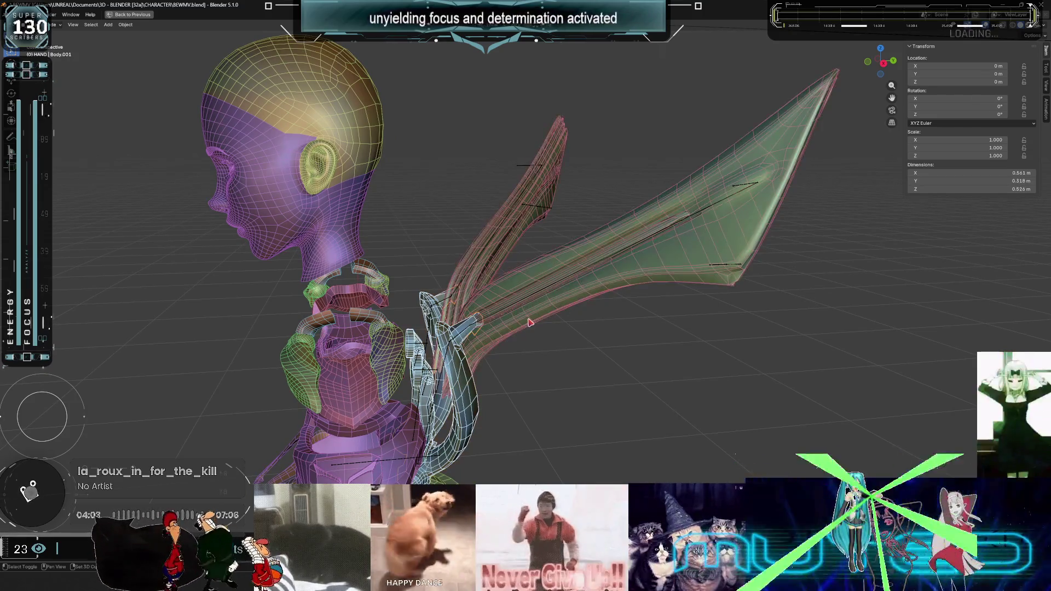
pyautogui.keyDown('shift'); pyautogui.click(530, 323); pyautogui.keyUp('shift')
pyautogui.keyDown('ctrl'); pyautogui.click(502, 314); pyautogui.keyUp('ctrl')
pyautogui.keyDown('shift'); pyautogui.click(499, 315); pyautogui.keyUp('shift')
# Rename the wing armature to WINGSANIMATOR.
pyautogui.press('F2')
pyautogui.write('WINGSANIMATOR')
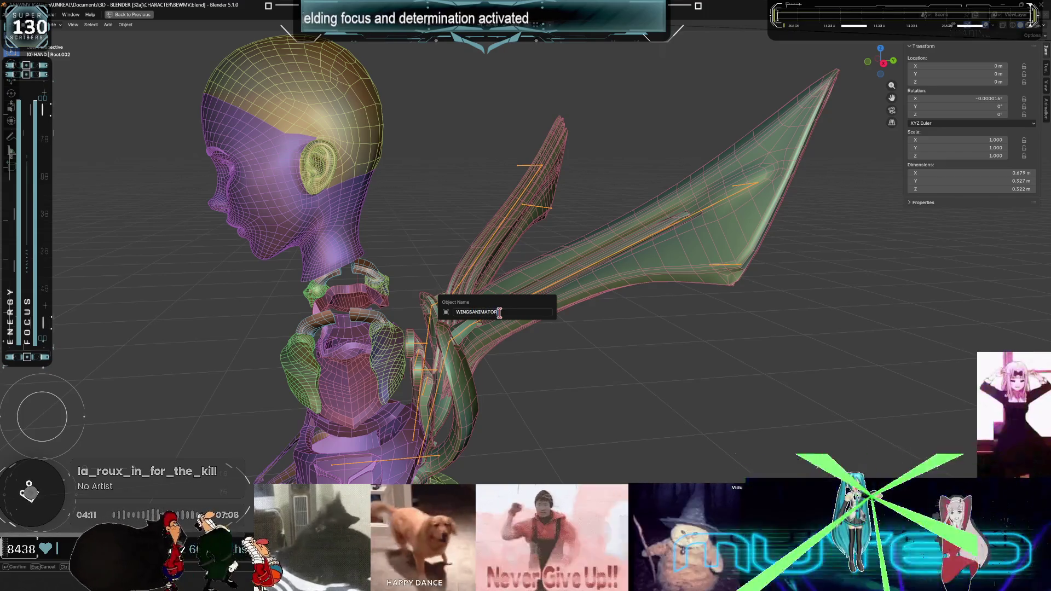
pyautogui.press('Return')
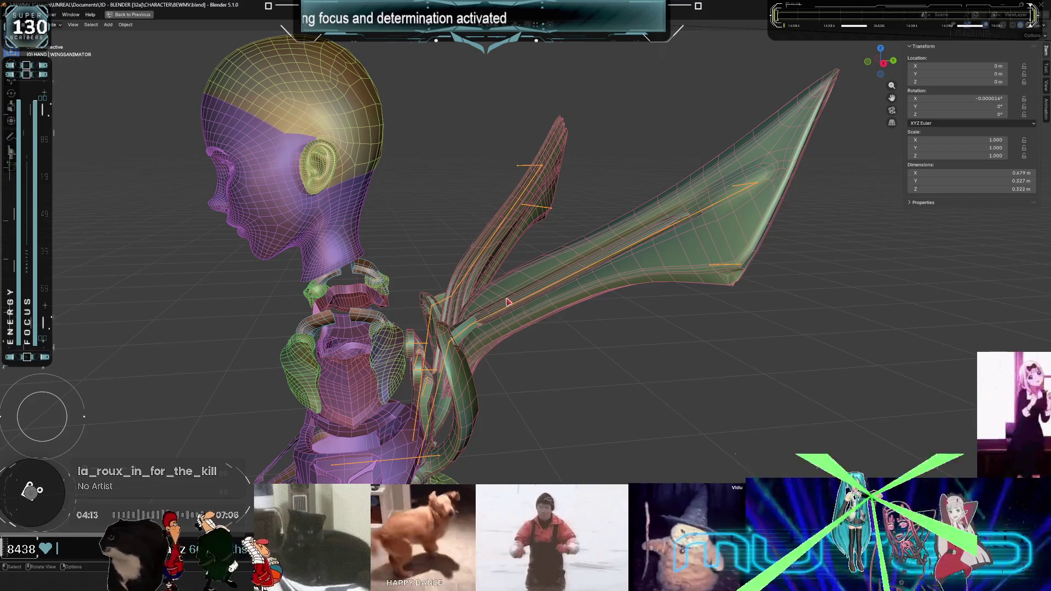
pyautogui.hotkey('ctrl', 'space')
pyautogui.doubleClick(964, 260)
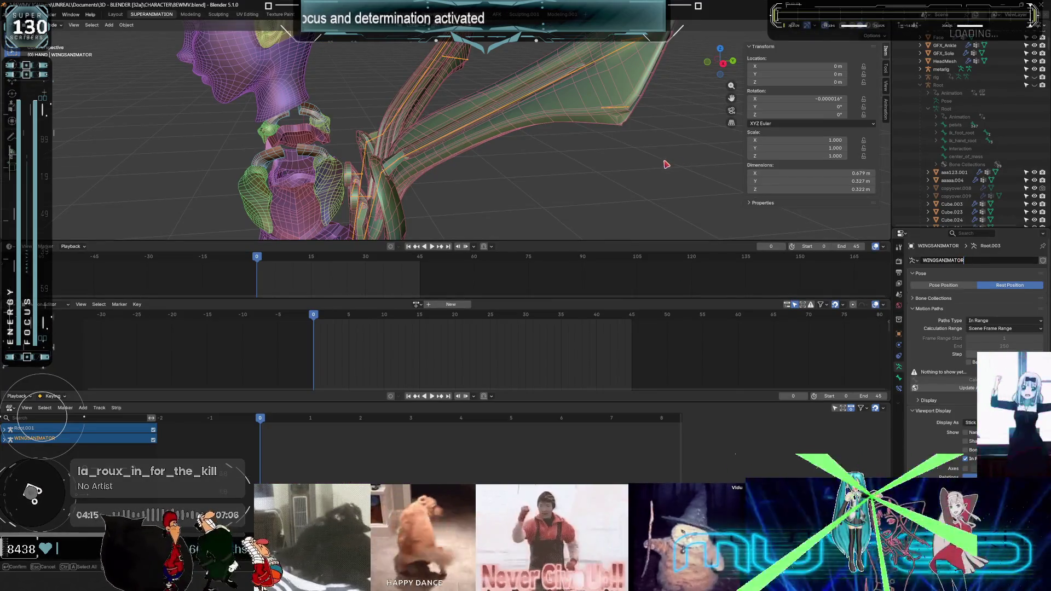
pyautogui.press('Return')
# Select the Wings mesh and list the armatures available to its Armature modifier.
pyautogui.hotkey('ctrl', 'space')
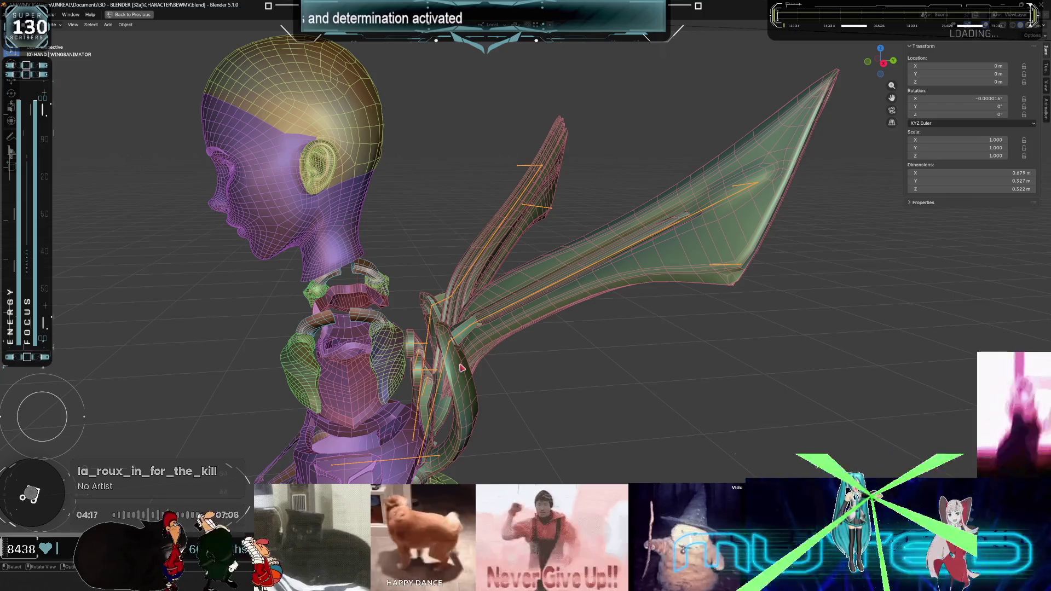
pyautogui.click(461, 368)
pyautogui.hotkey('ctrl', 'space')
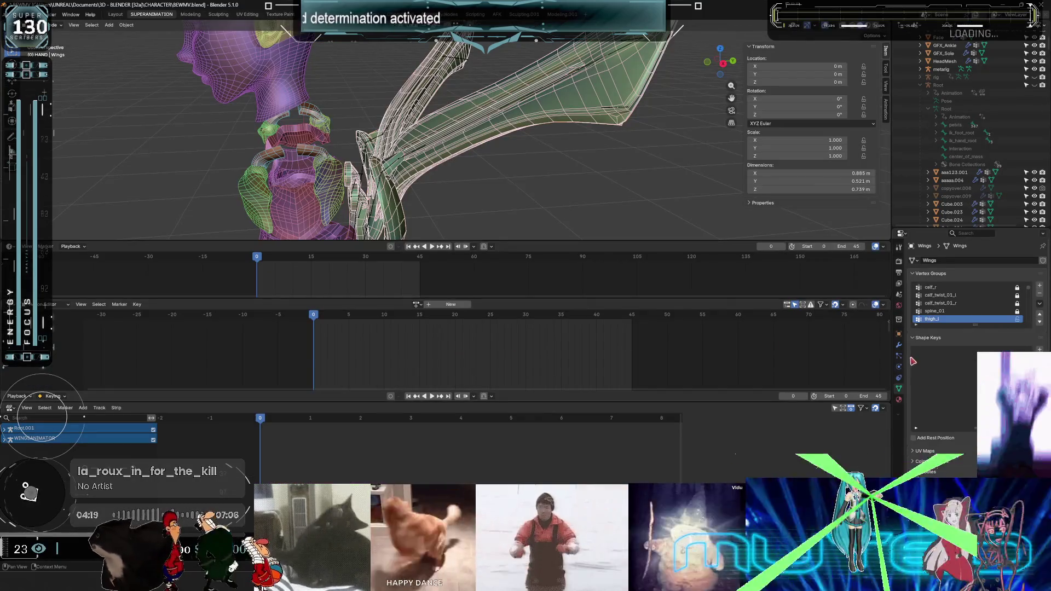
pyautogui.click(986, 376)
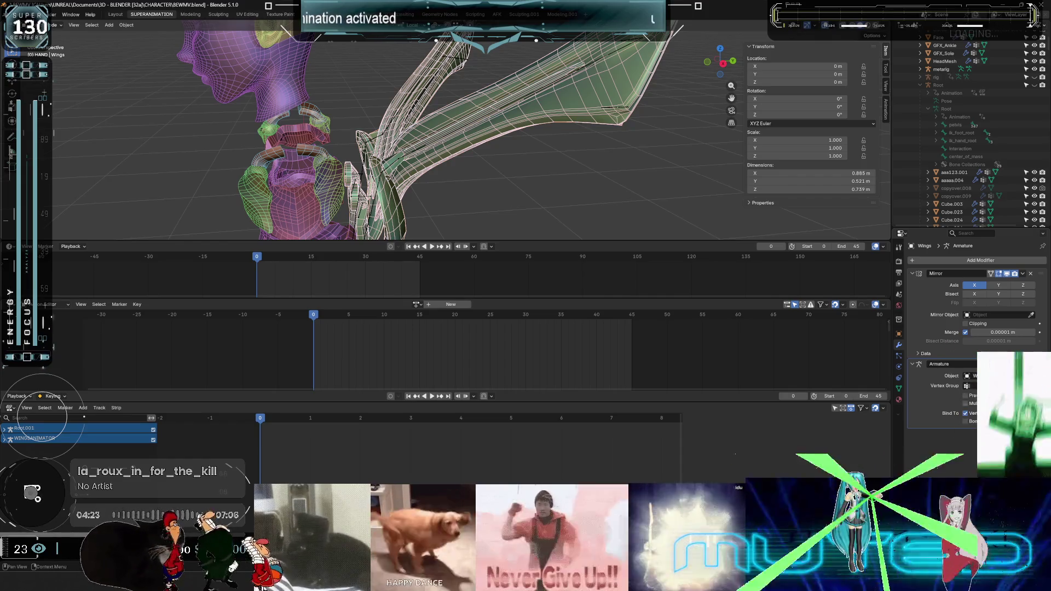
pyautogui.moveTo(630, 192)
pyautogui.mouseDown(button='middle')
pyautogui.moveTo(481, 159)
pyautogui.moveTo(587, 157)
pyautogui.moveTo(549, 150)
pyautogui.moveTo(558, 140)
pyautogui.moveTo(390, 163)
pyautogui.mouseUp(button='middle')
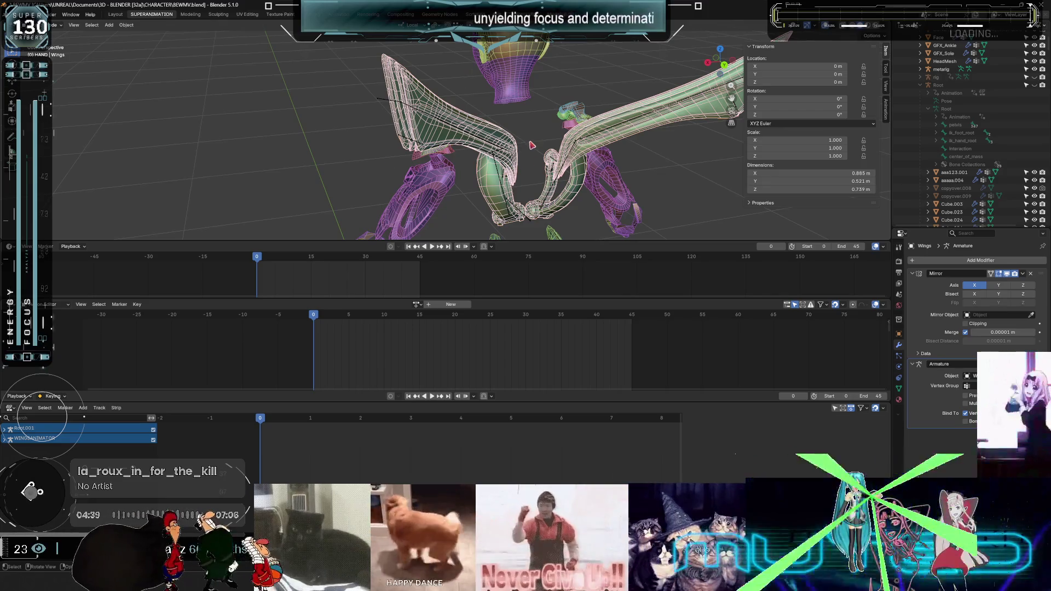
pyautogui.moveTo(527, 116)
pyautogui.keyDown('shift'); pyautogui.mouseDown(button='middle')
pyautogui.moveTo(487, 198)
pyautogui.moveTo(650, 187)
pyautogui.moveTo(511, 235)
pyautogui.moveTo(462, 291)
pyautogui.mouseUp(button='middle'); pyautogui.keyUp('shift')
pyautogui.hotkey('ctrl', 'space')
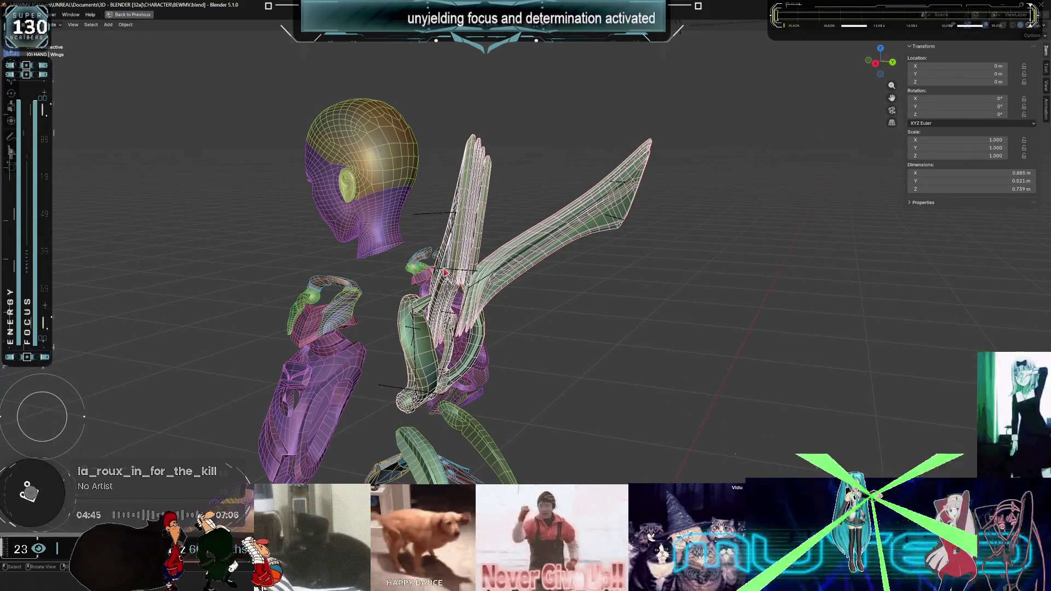
# Select WINGSANIMATOR and the Wings mesh, then parent the wings to the armature.
pyautogui.click(444, 272)
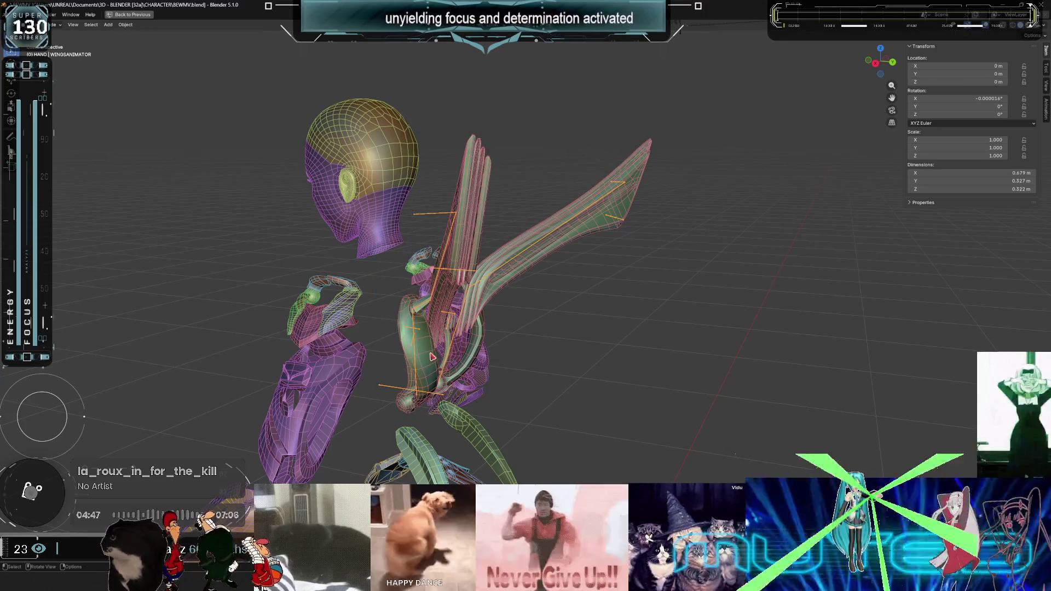
pyautogui.click(404, 393)
pyautogui.keyDown('shift'); pyautogui.click(445, 354); pyautogui.keyUp('shift')
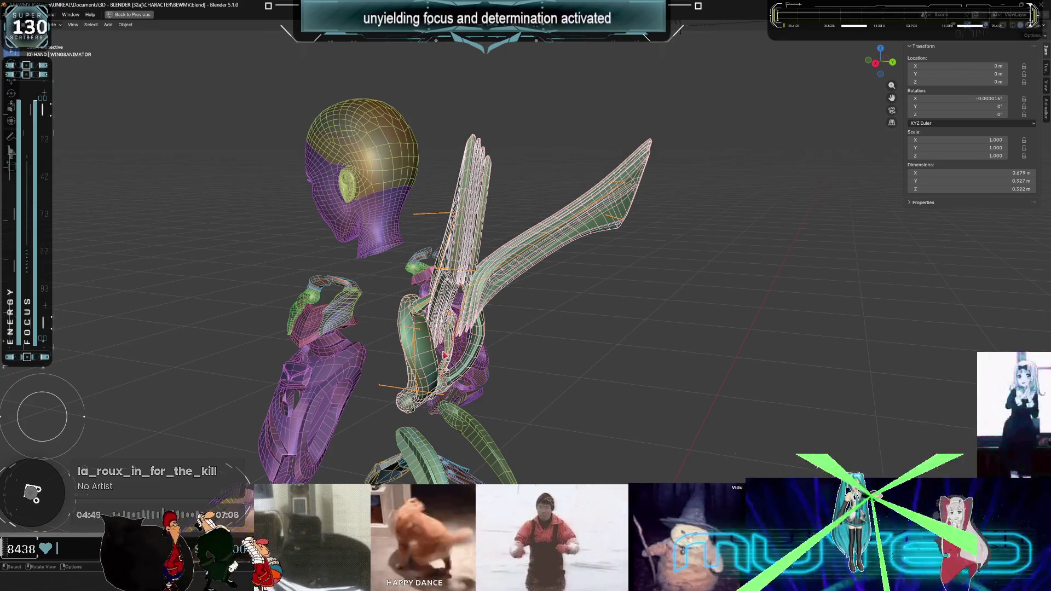
pyautogui.hotkey('ctrl', 'p')
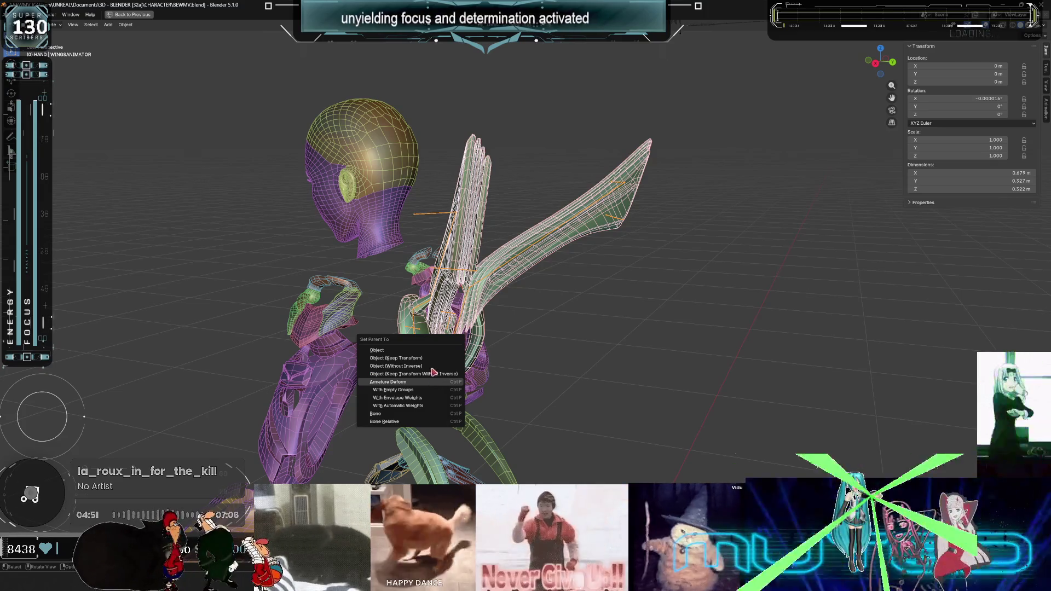
pyautogui.click(434, 360)
pyautogui.click(442, 345)
pyautogui.hotkey('ctrl', 'space')
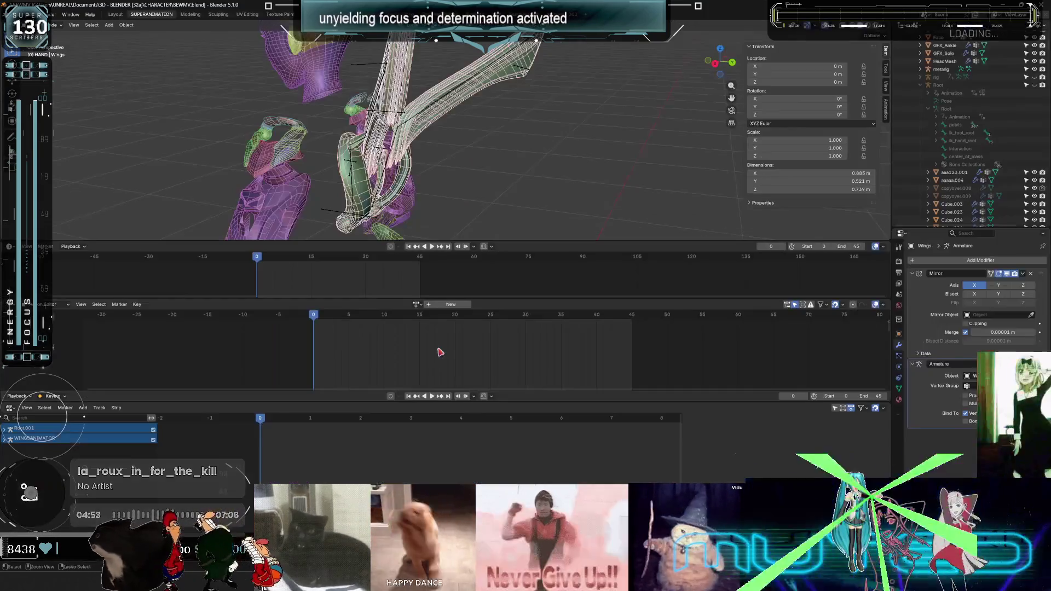
pyautogui.hotkey('ctrl', 'space')
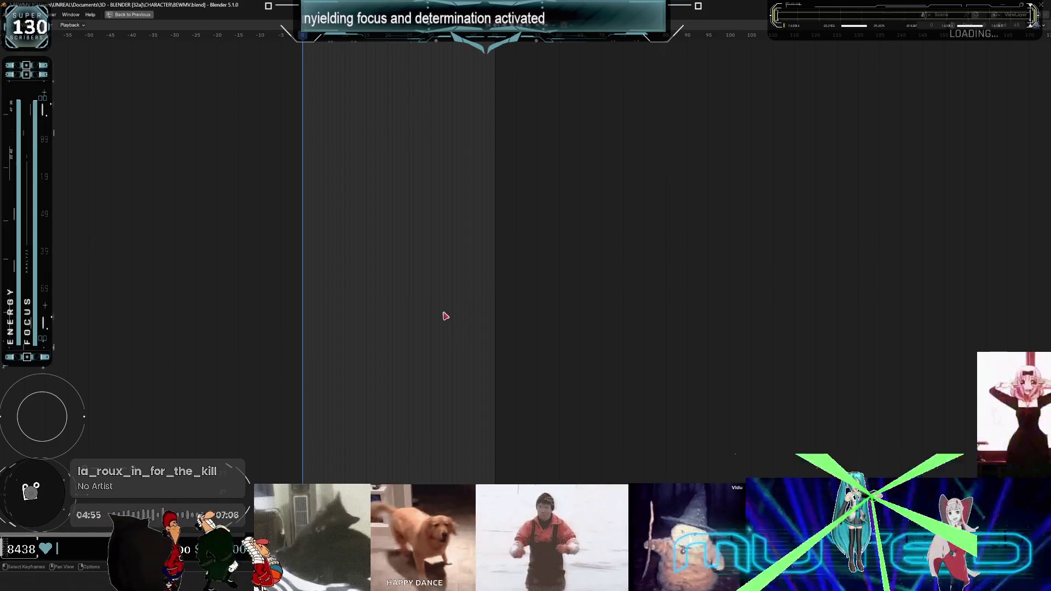
pyautogui.hotkey('ctrl', 'space')
pyautogui.hotkey('ctrl', 'space')
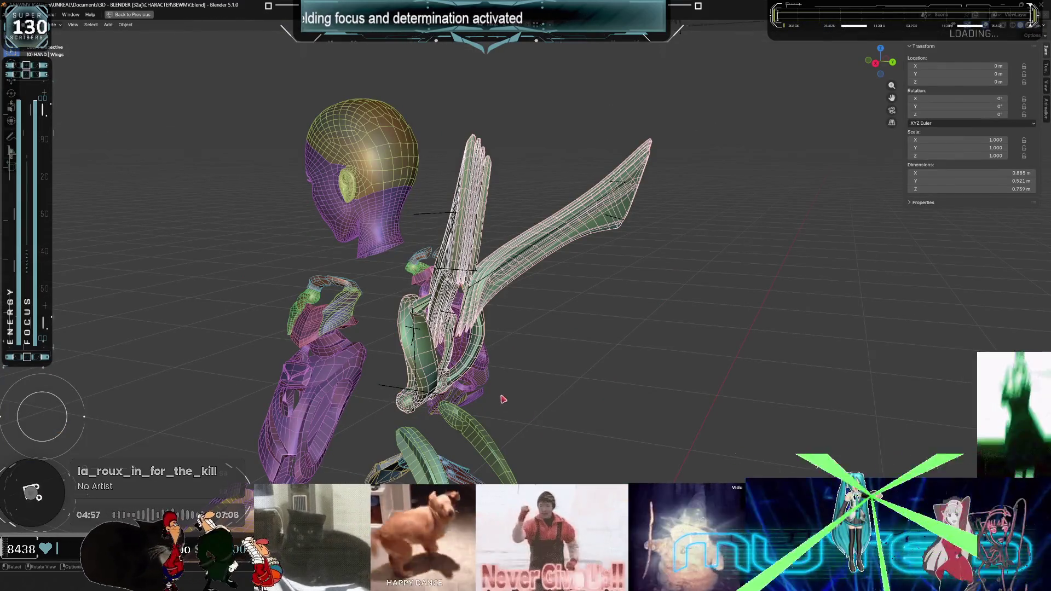
pyautogui.click(505, 372)
# Raise the WINGSANIMATOR rig along Z to about 0.84 m.
pyautogui.press('g')
pyautogui.press('z')
pyautogui.press('KP_1')
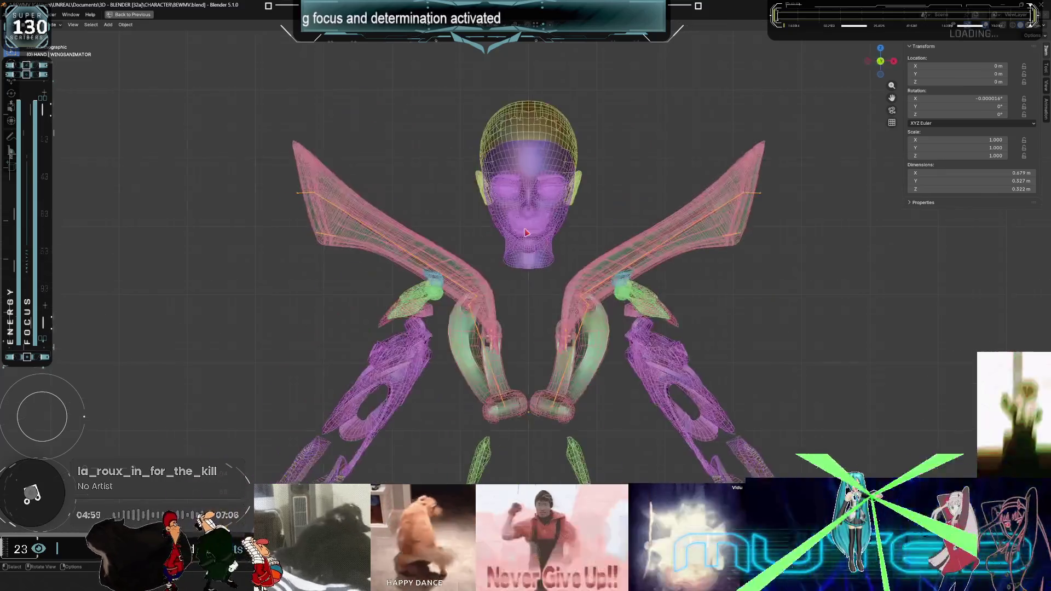
pyautogui.scroll(-3, 526, 247)
pyautogui.press('g')
pyautogui.scroll(-2, 576, 339)
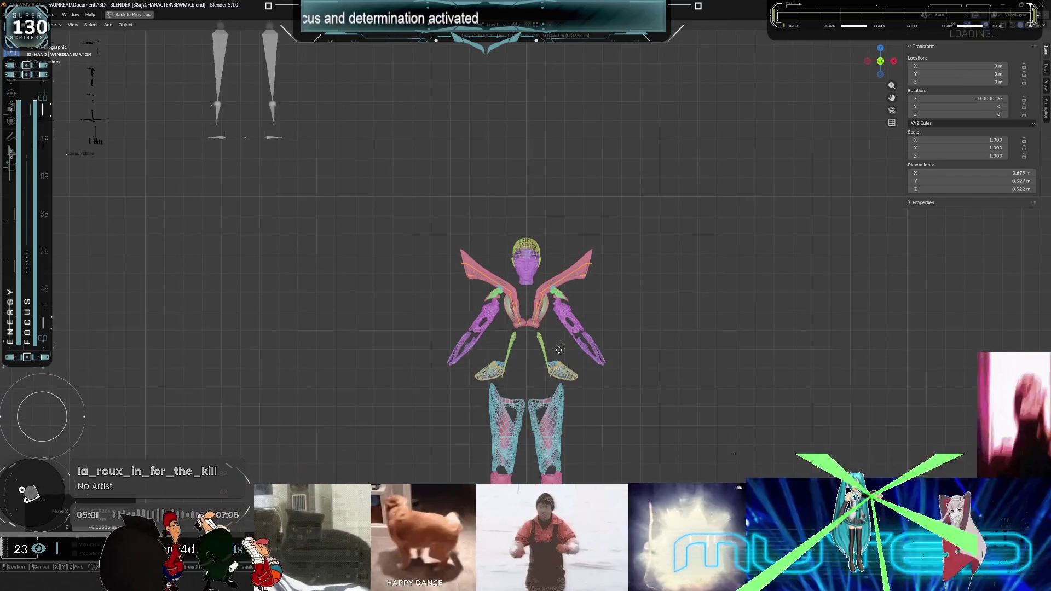
pyautogui.click(564, 332)
pyautogui.scroll(2, 564, 332)
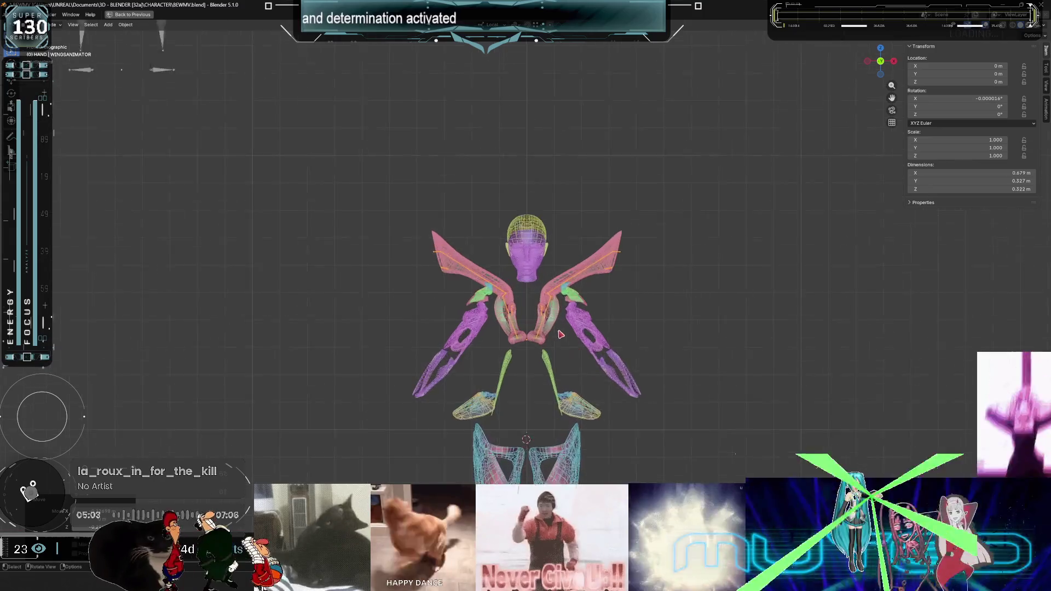
pyautogui.press('g')
pyautogui.press('z')
pyautogui.click(553, 147)
# Apply location and rotation to the rig and unhide the body and armature.
pyautogui.moveTo(636, 300); pyautogui.dragTo(464, 309, button='middle')
pyautogui.hotkey('ctrl', 'a')
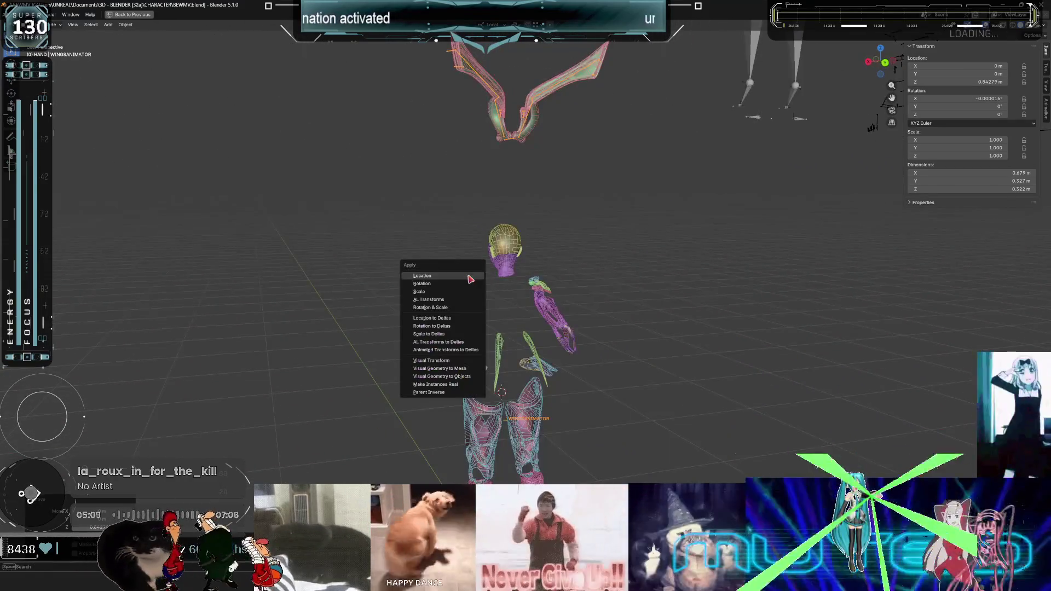
pyautogui.click(464, 310)
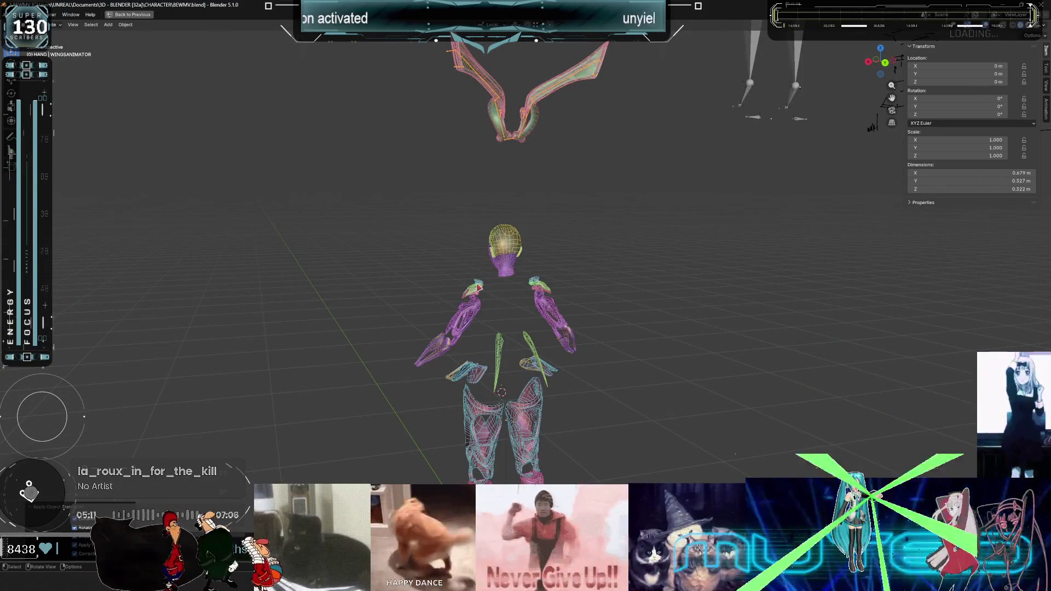
pyautogui.hotkey('alt', 'h')
pyautogui.moveTo(523, 282); pyautogui.dragTo(556, 292, button='middle')
pyautogui.moveTo(508, 462); pyautogui.dragTo(477, 378, button='middle')
pyautogui.scroll(5, 461, 333)
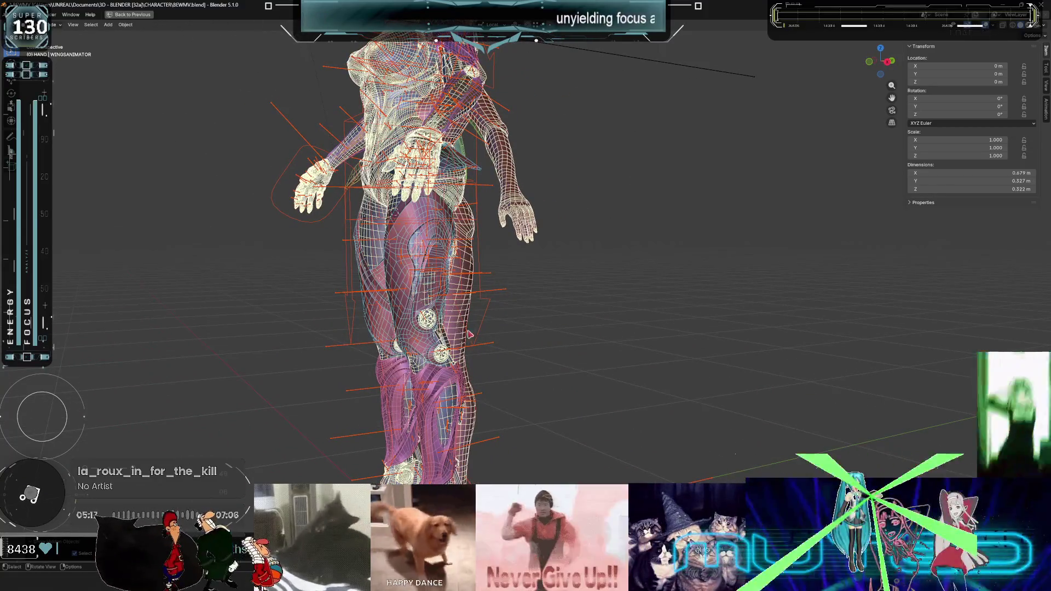
# Select the bewmBase body and then the rig to inspect them, cancelling a trial move.
pyautogui.click(469, 334)
pyautogui.press('KP_Decimal')
pyautogui.moveTo(488, 324)
pyautogui.mouseDown(button='middle')
pyautogui.moveTo(481, 312)
pyautogui.moveTo(466, 316)
pyautogui.mouseUp(button='middle')
pyautogui.click(482, 324)
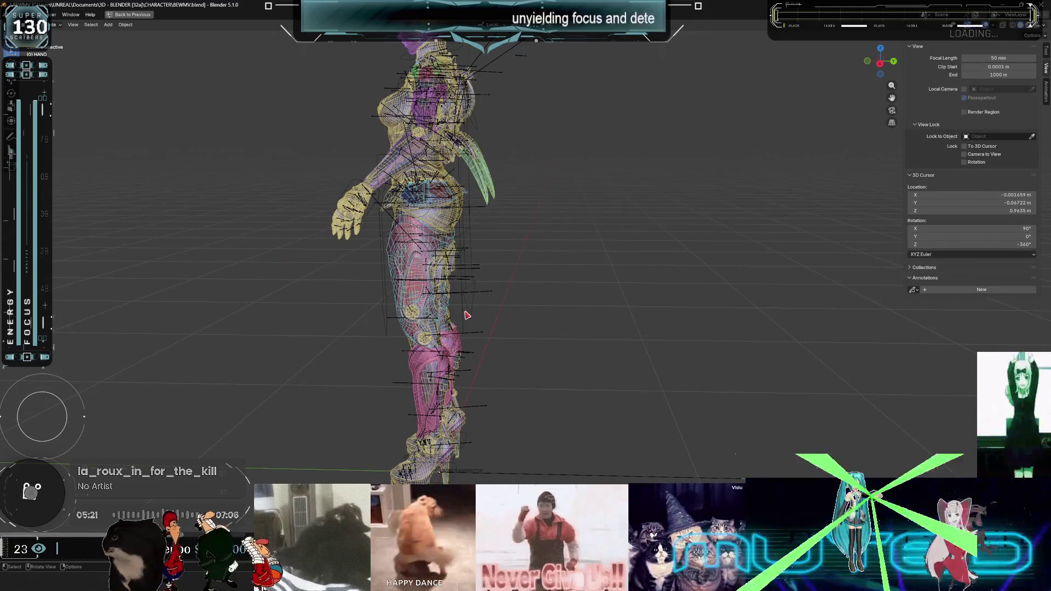
pyautogui.click(467, 316)
pyautogui.press('g')
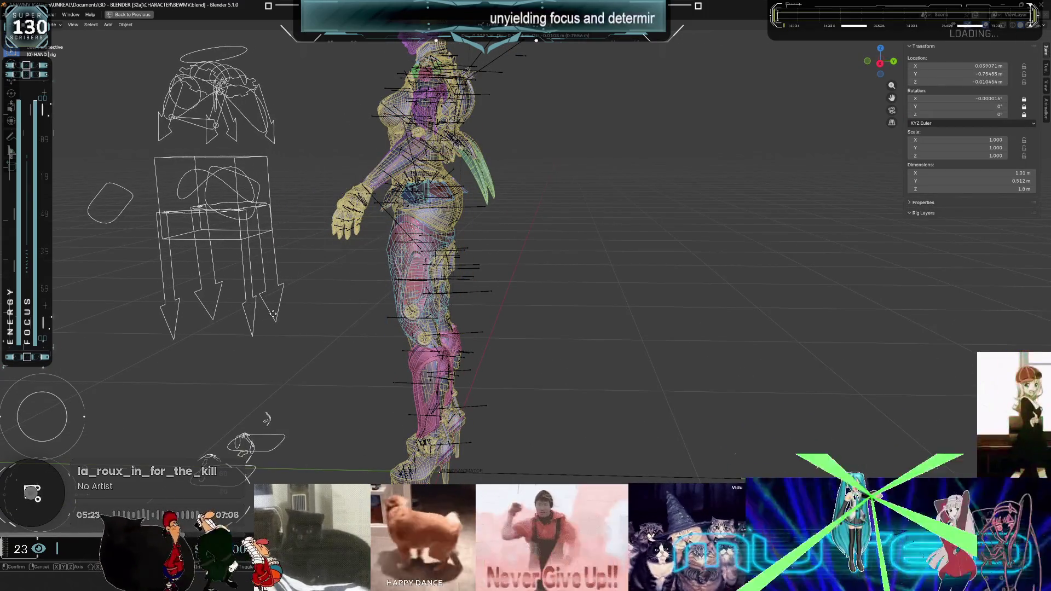
pyautogui.rightClick(414, 286)
pyautogui.moveTo(478, 266)
pyautogui.mouseDown(button='middle')
pyautogui.moveTo(493, 214)
pyautogui.moveTo(482, 258)
pyautogui.moveTo(446, 270)
pyautogui.moveTo(528, 316)
pyautogui.mouseUp(button='middle')
pyautogui.scroll(-4, 446, 272)
pyautogui.click(448, 273)
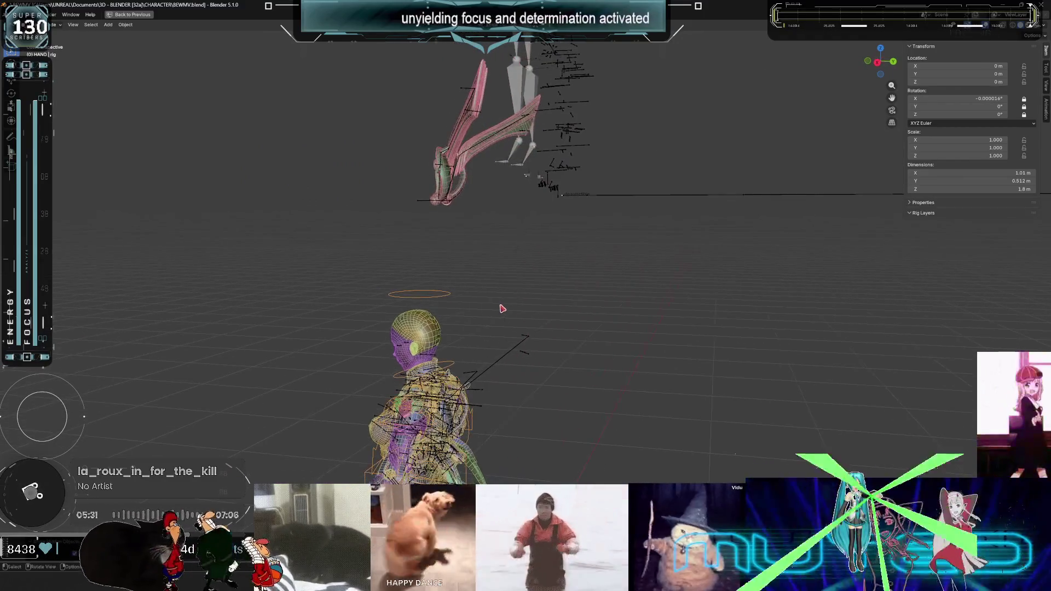
pyautogui.scroll(4, 490, 351)
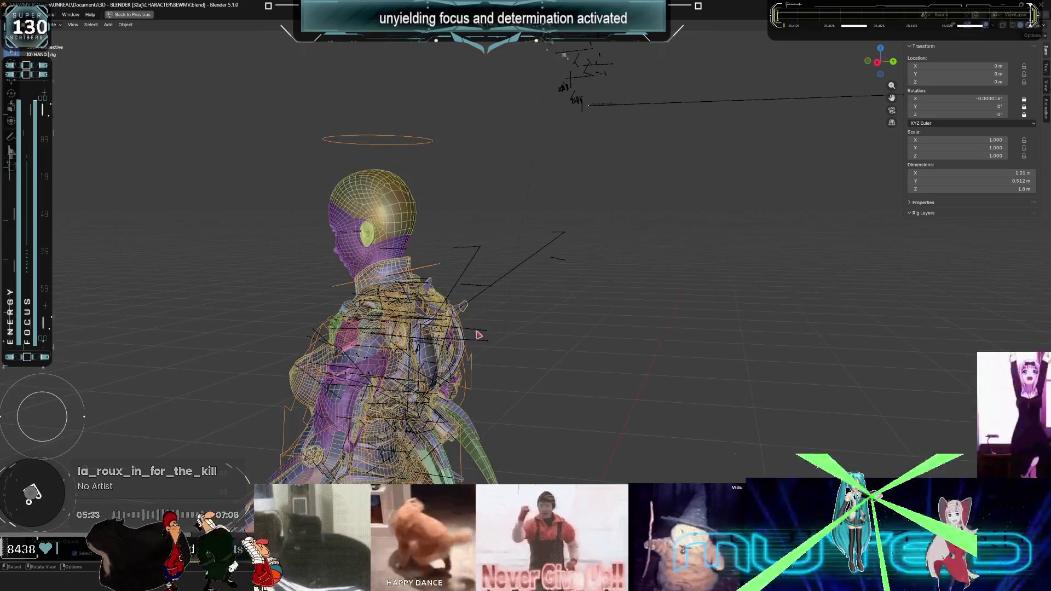
# Toggle the body mesh in and out of Edit Mode, then open Edit > Undo History.
pyautogui.click(481, 338)
pyautogui.press('Tab')
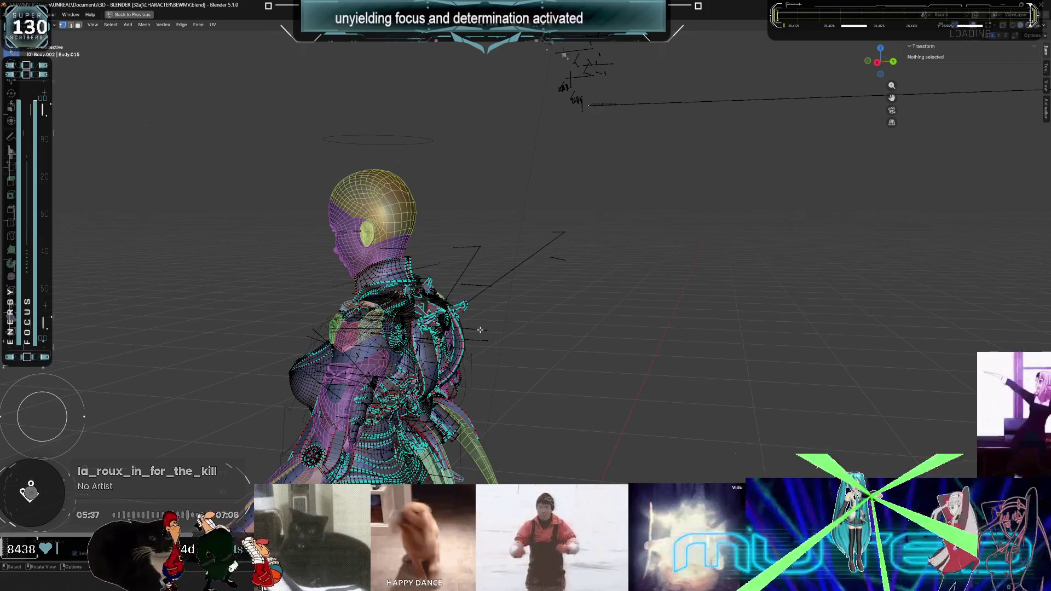
pyautogui.press('Tab')
pyautogui.click(30, 14)
pyautogui.moveTo(61, 40)
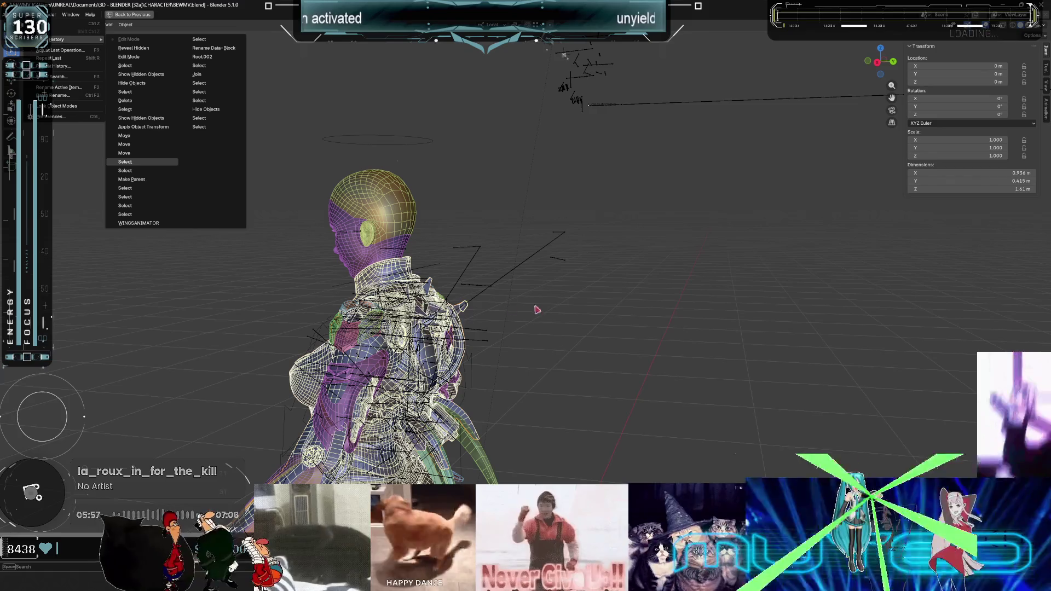
# Revert to an earlier undo step, select Wings and unhide the body and armature.
pyautogui.press('Return')
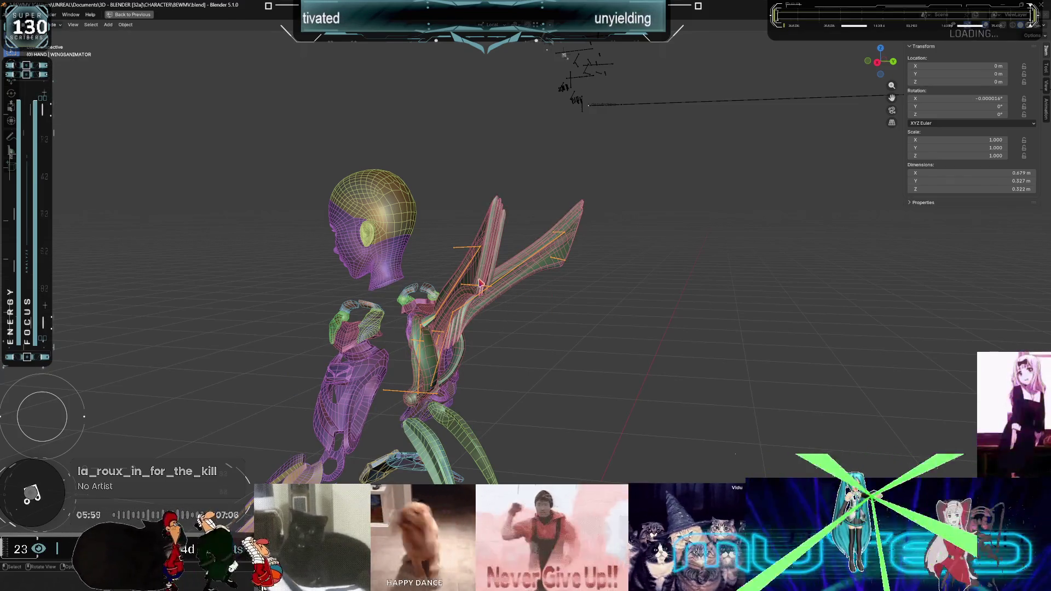
pyautogui.click(491, 284)
pyautogui.press('r')
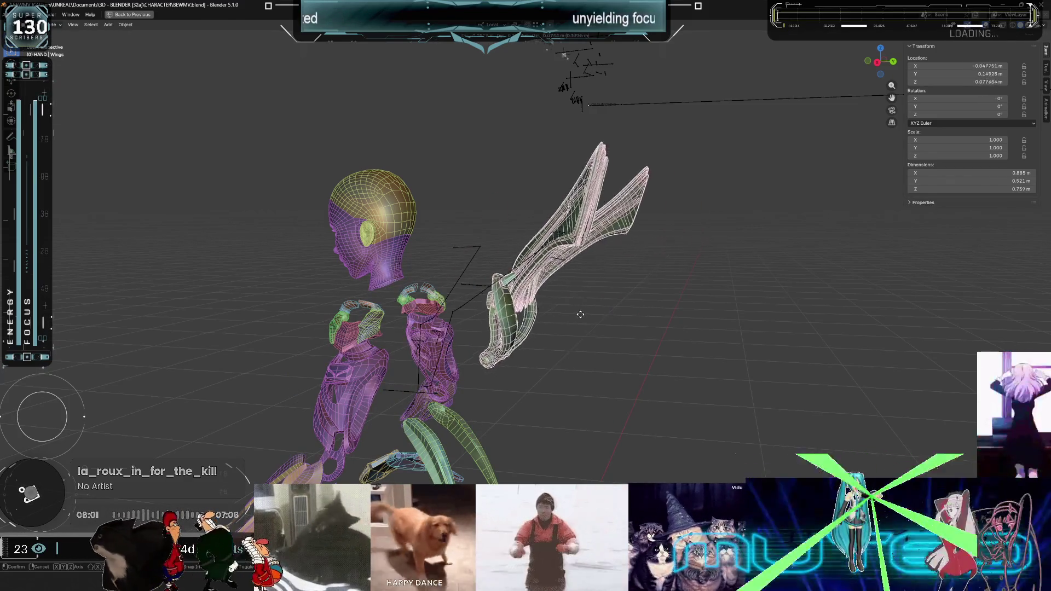
pyautogui.press('Escape')
pyautogui.hotkey('alt', 'h')
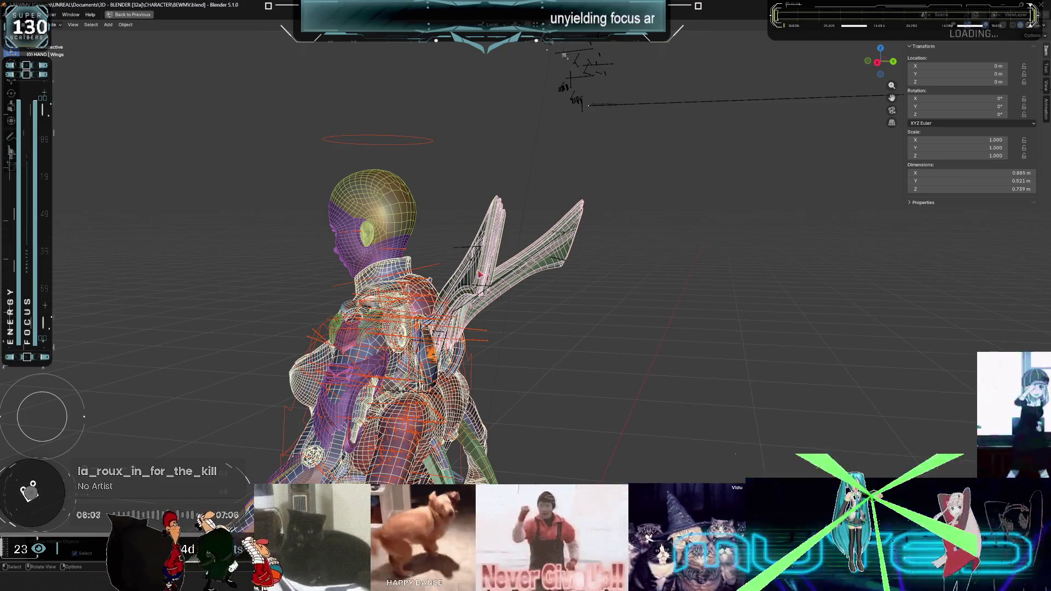
# In Edit Mode, lasso the wing geometry, duplicate it and separate the copy into its own mesh.
pyautogui.press('Tab')
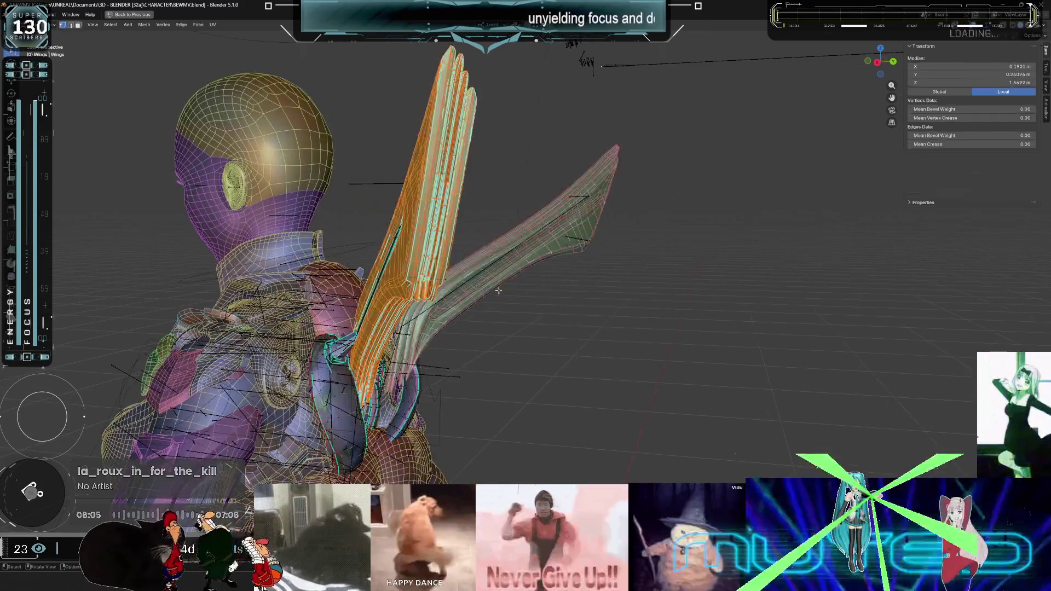
pyautogui.rightClick(592, 268)
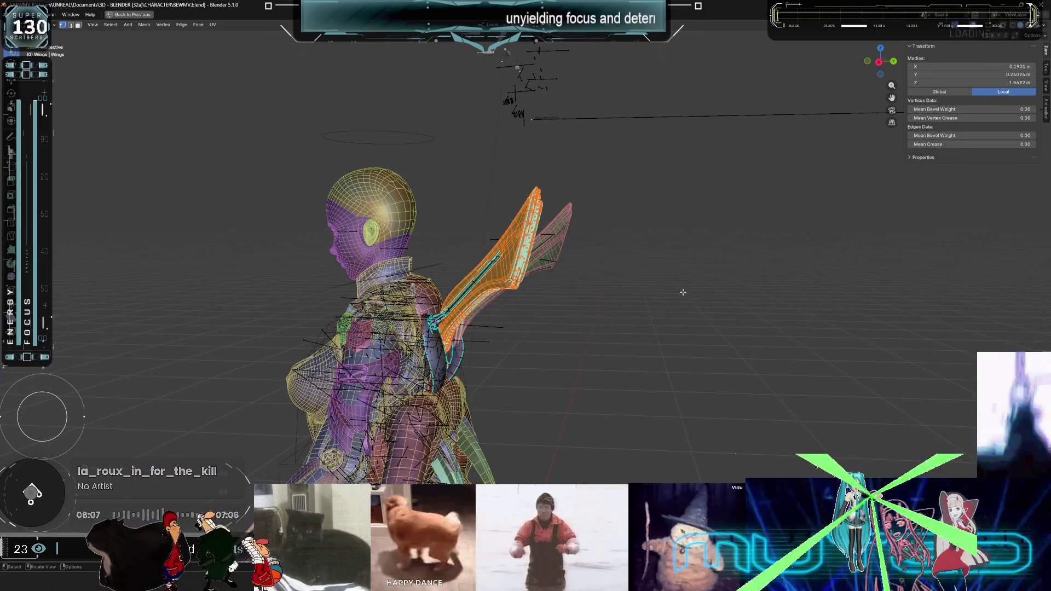
pyautogui.press('KP_3')
pyautogui.scroll(3, 681, 294)
pyautogui.keyDown('ctrl'); pyautogui.moveTo(624, 108); pyautogui.dragTo(542, 306, button='right'); pyautogui.keyUp('ctrl')
pyautogui.moveTo(702, 265)
pyautogui.mouseDown(button='middle')
pyautogui.moveTo(516, 296)
pyautogui.moveTo(501, 262)
pyautogui.moveTo(492, 279)
pyautogui.mouseUp(button='middle')
pyautogui.hotkey('shift', 'd')
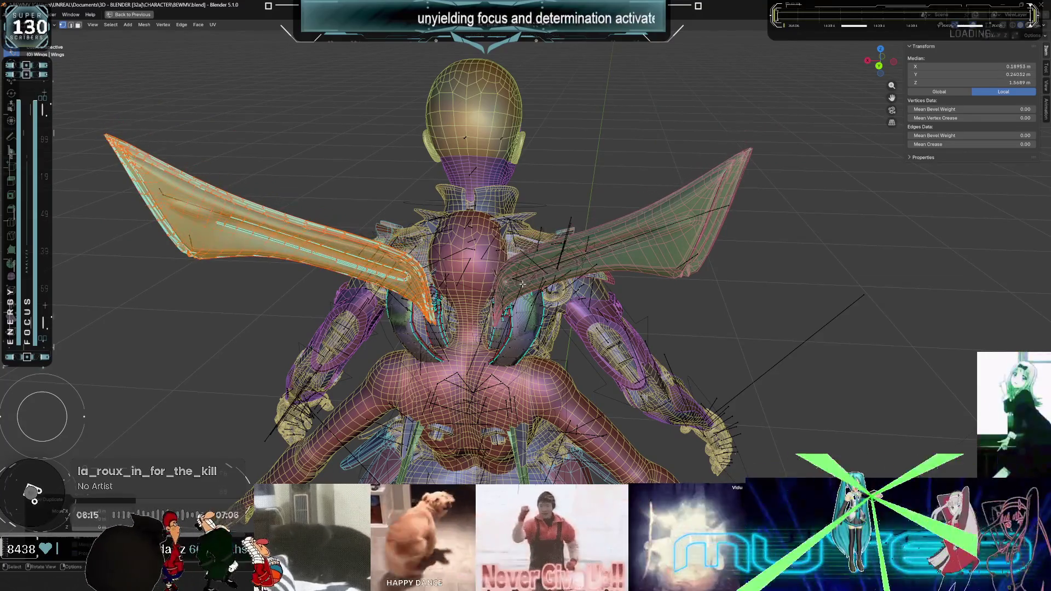
pyautogui.press('p')
pyautogui.press('Return')
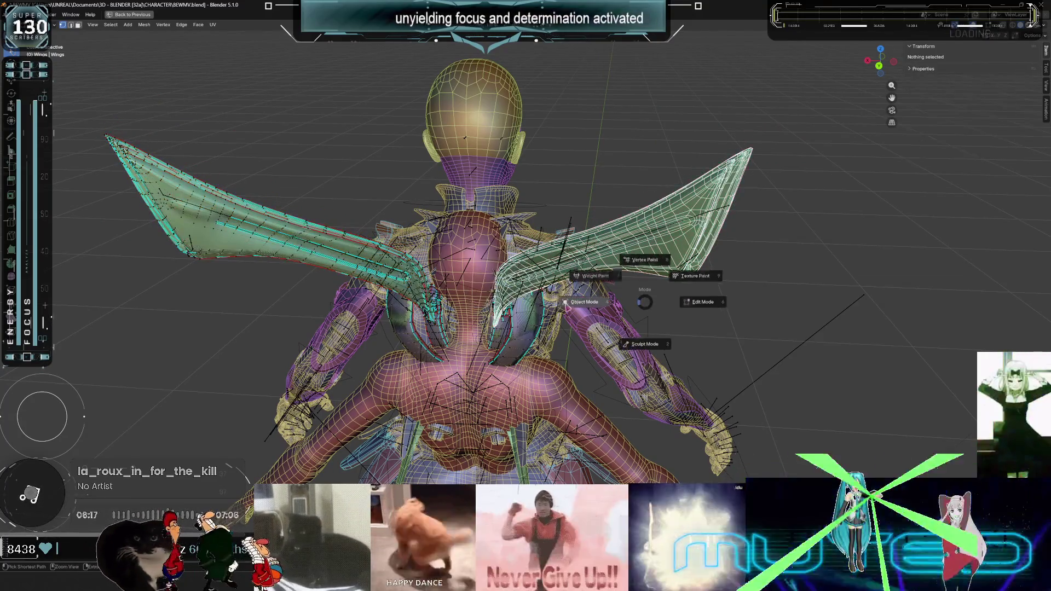
pyautogui.press('Tab')
# Select the Wings object and start duplicating it from a side view.
pyautogui.click(387, 377)
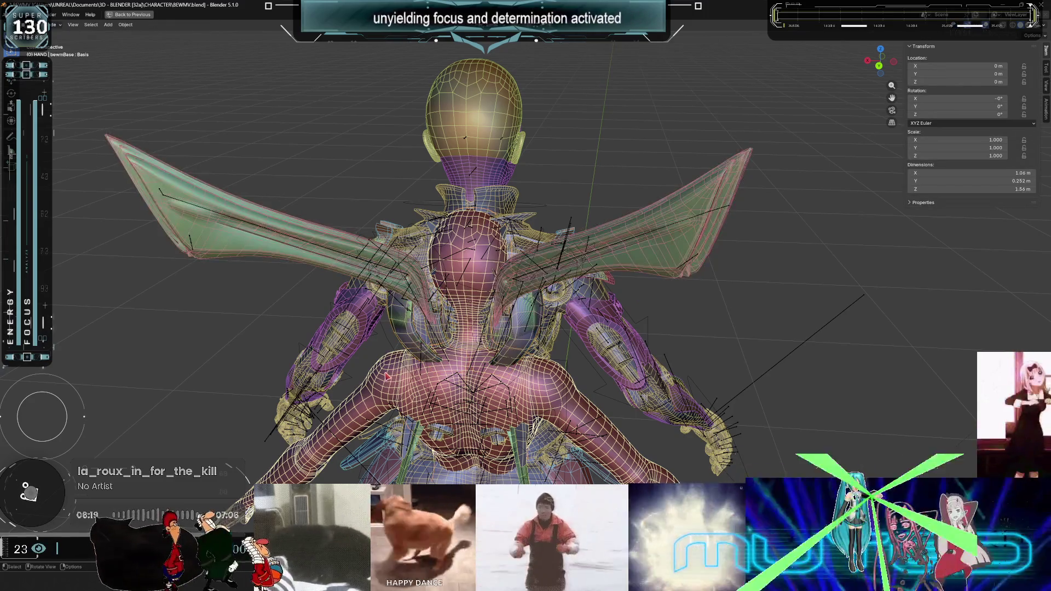
pyautogui.click(309, 271)
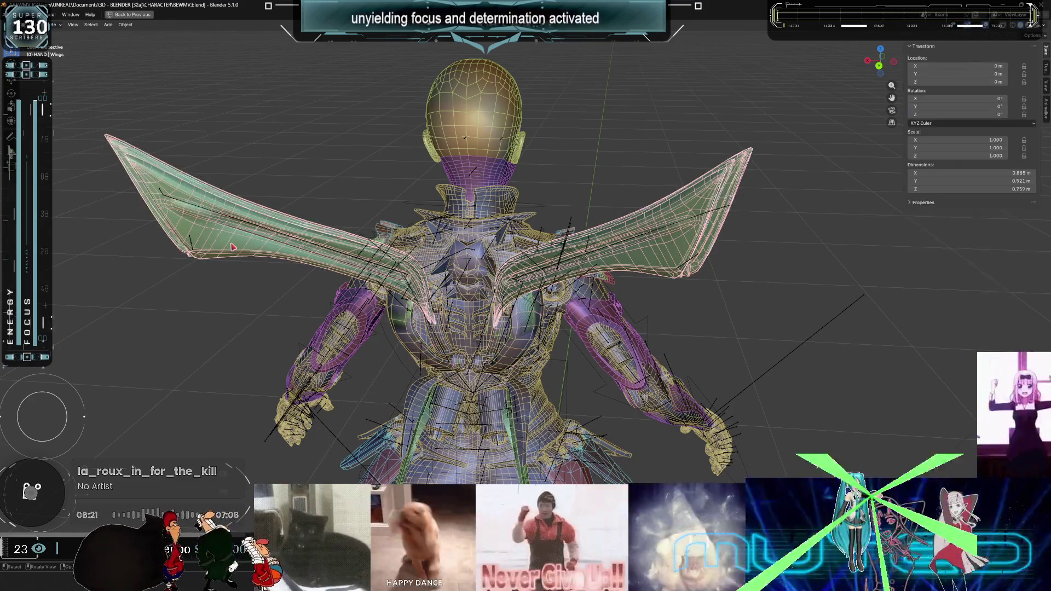
pyautogui.press('KP_1')
pyautogui.moveTo(556, 262); pyautogui.dragTo(473, 290, button='middle')
pyautogui.hotkey('shift', 'd')
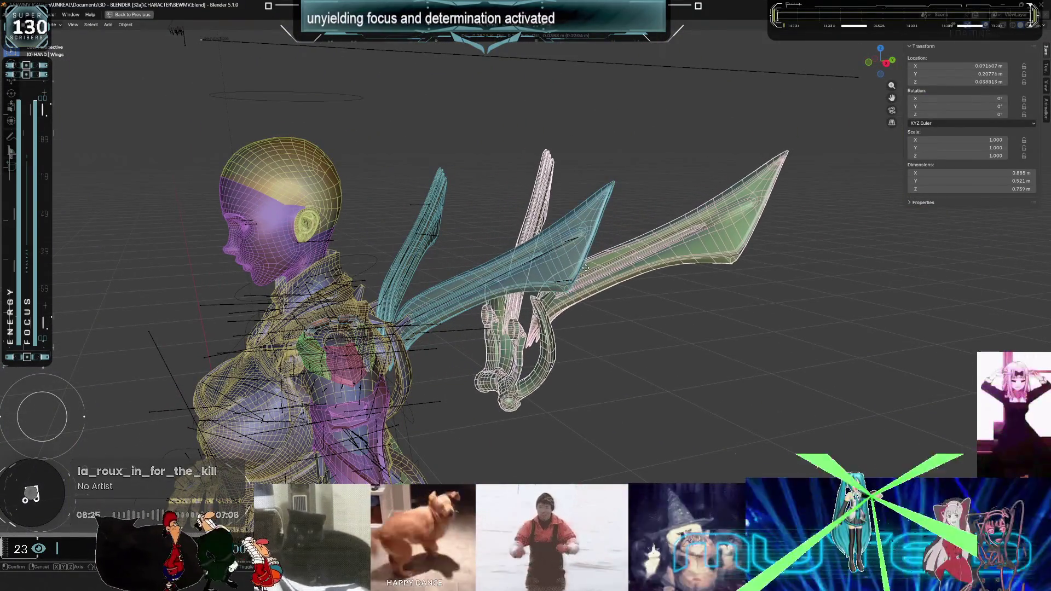
pyautogui.rightClick(531, 294)
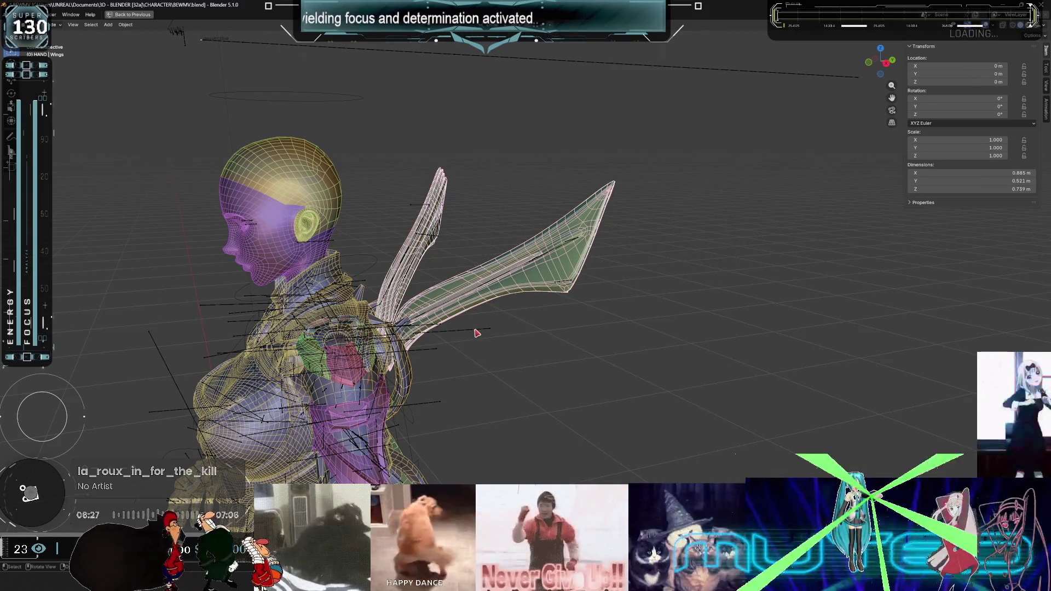
pyautogui.keyDown('shift'); pyautogui.click(477, 330); pyautogui.keyUp('shift')
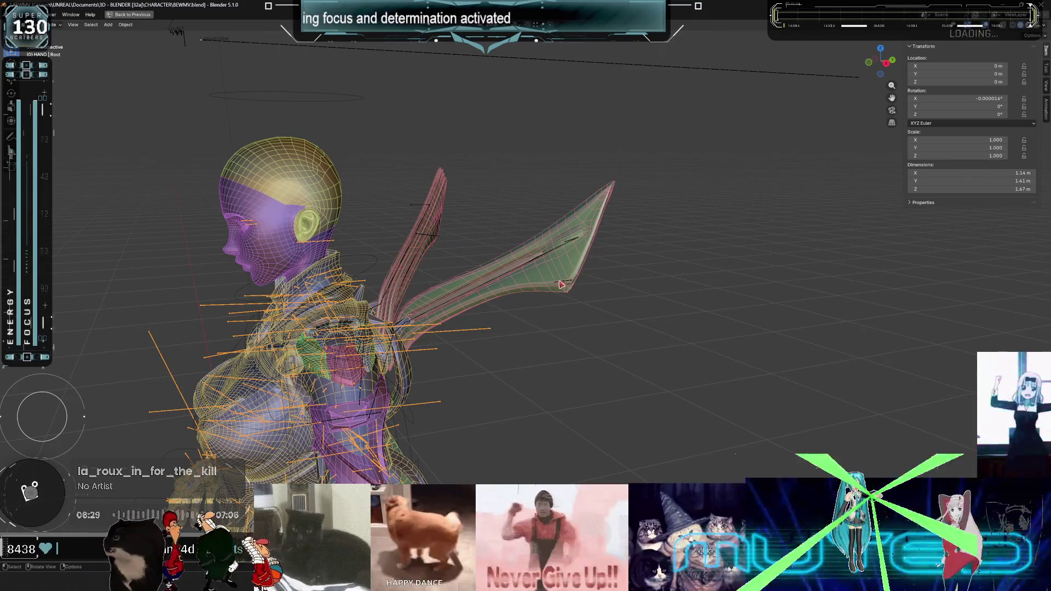
pyautogui.press('KP_Decimal')
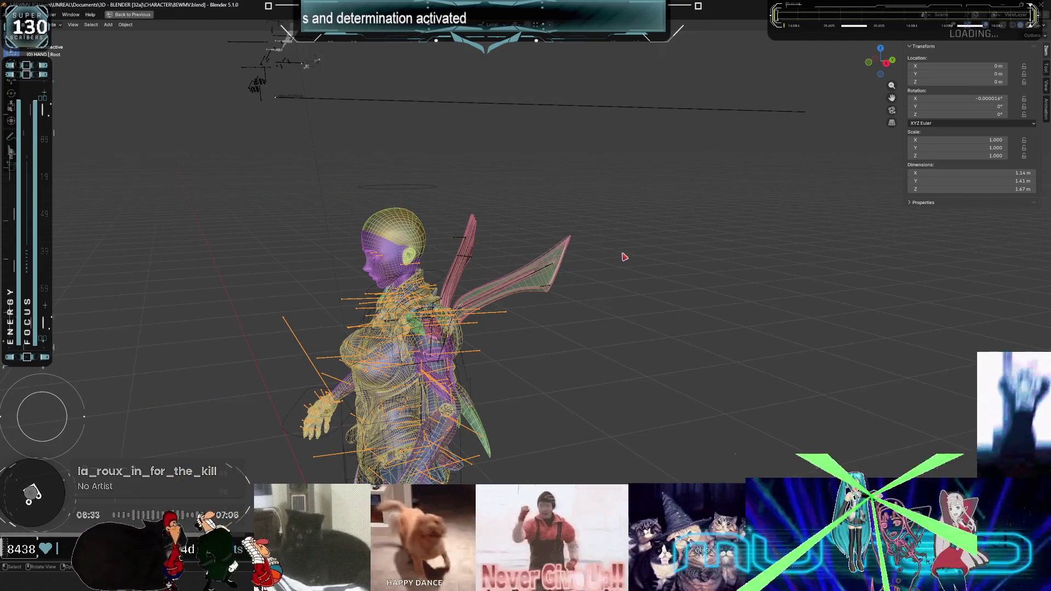
pyautogui.scroll(3, 434, 229)
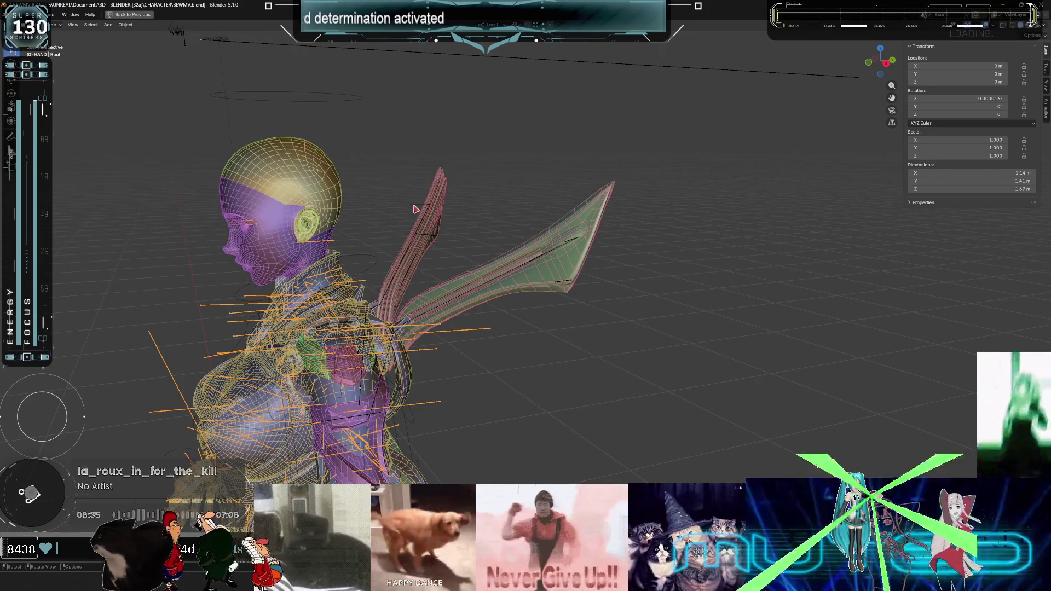
pyautogui.scroll(4, 413, 210)
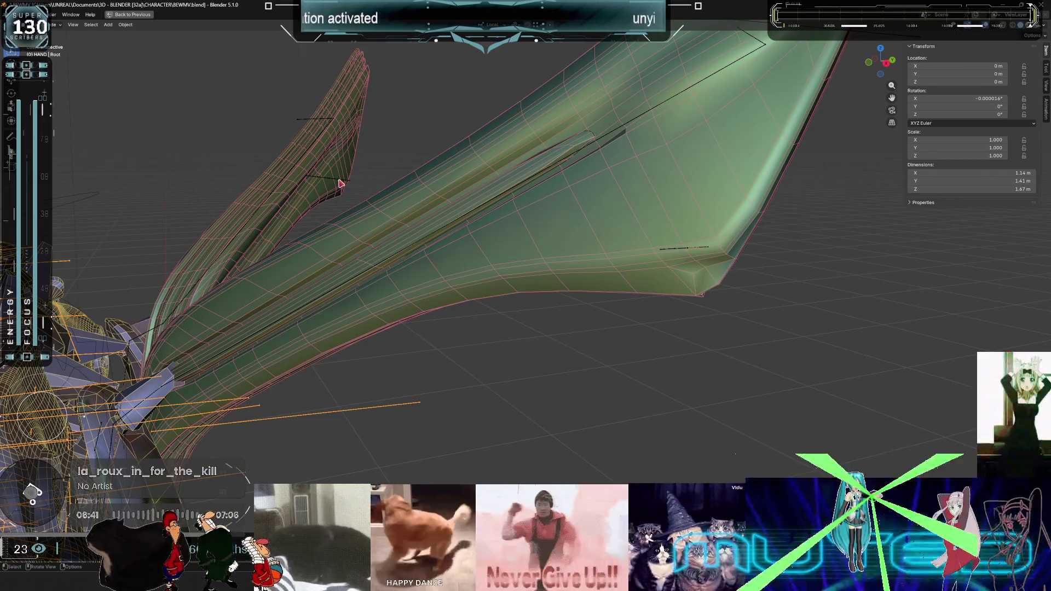
pyautogui.click(345, 169)
pyautogui.scroll(-5, 383, 190)
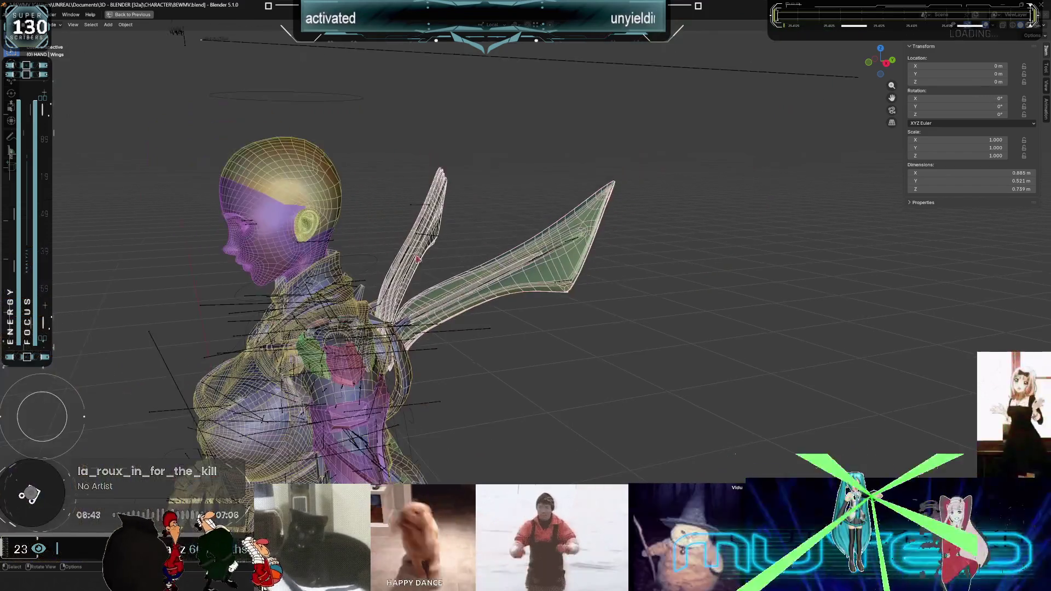
pyautogui.scroll(4, 435, 253)
pyautogui.scroll(-3, 394, 225)
pyautogui.scroll(3, 362, 200)
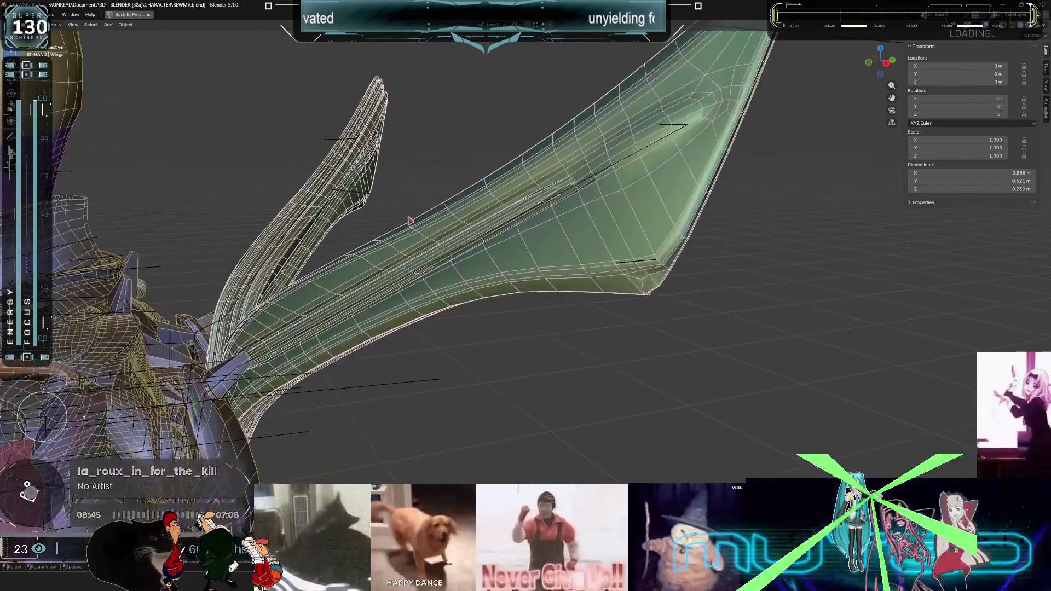
pyautogui.click(443, 199)
pyautogui.scroll(-2, 435, 193)
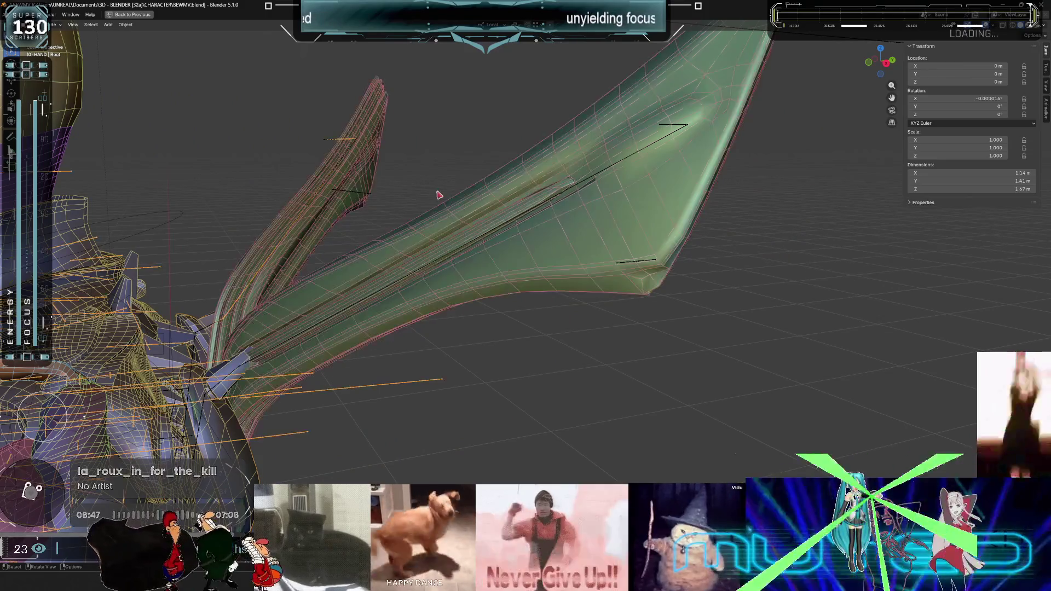
pyautogui.scroll(-4, 404, 199)
pyautogui.scroll(4, 386, 212)
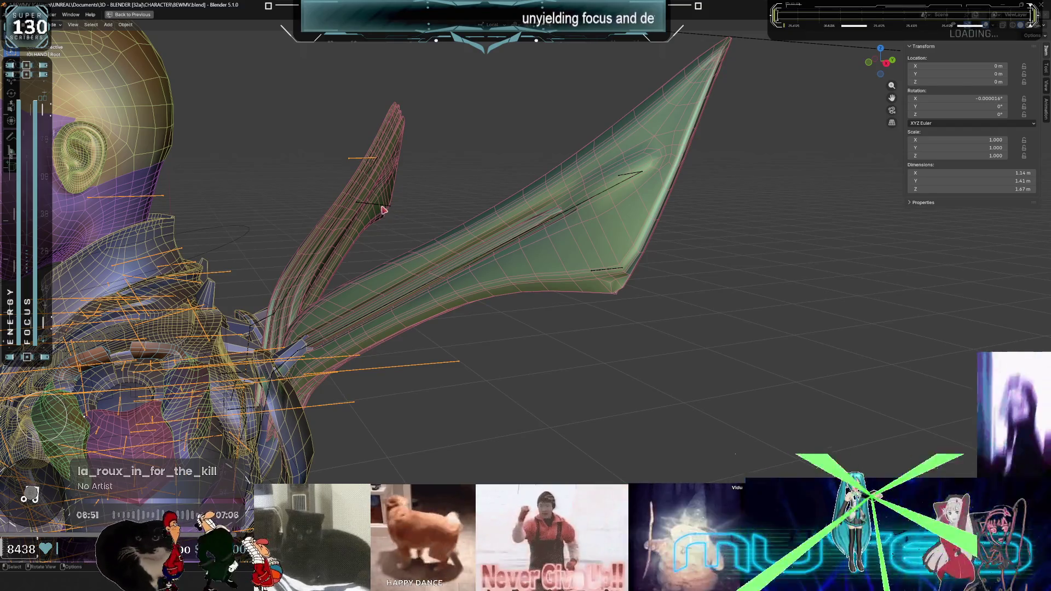
pyautogui.moveTo(399, 237); pyautogui.dragTo(372, 216, button='middle')
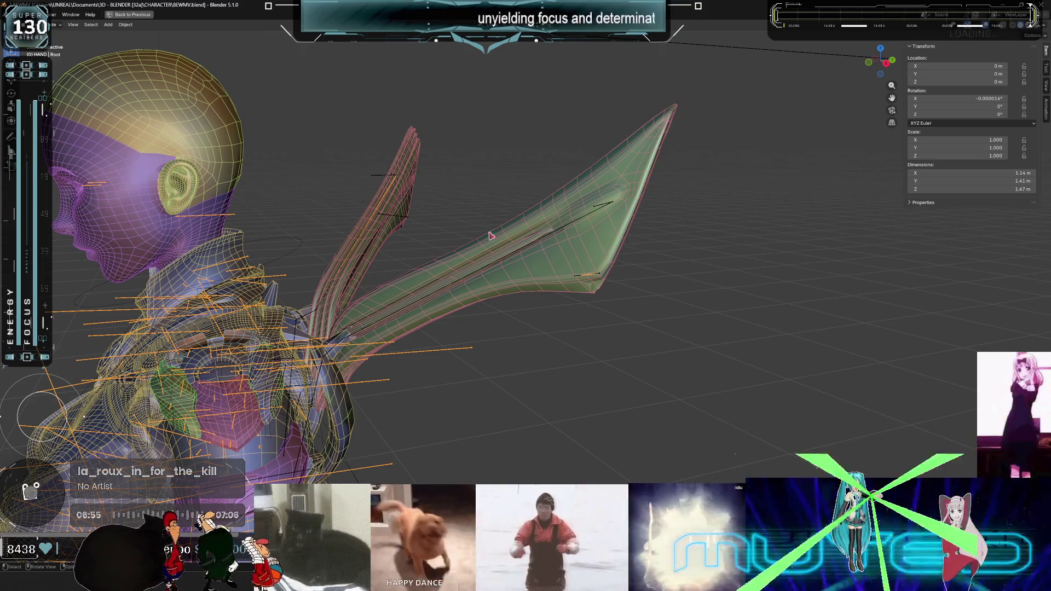
pyautogui.scroll(5, 399, 219)
pyautogui.scroll(-2, 307, 171)
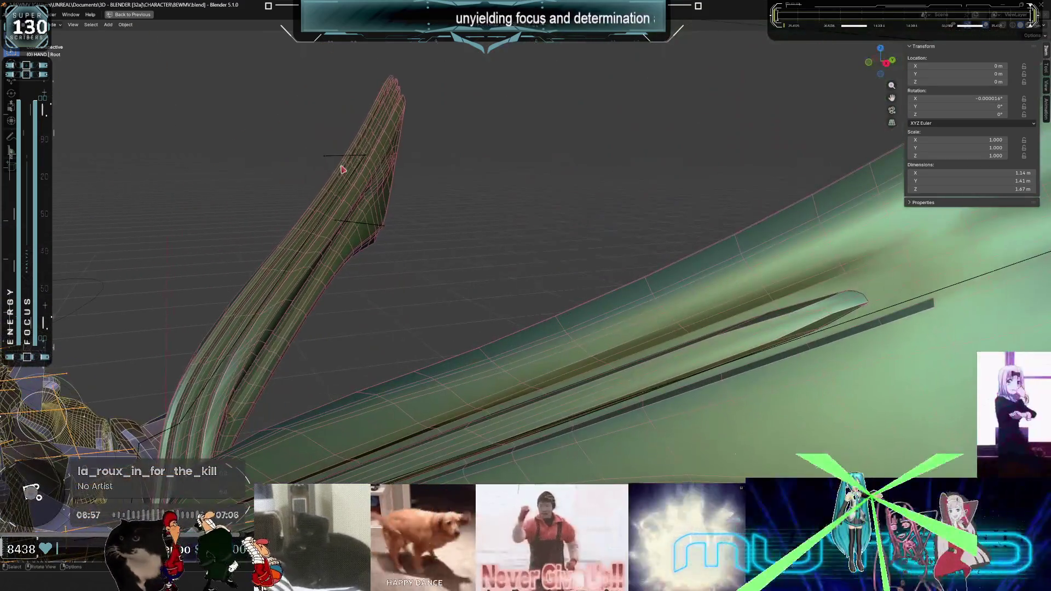
pyautogui.press('g')
pyautogui.press('Escape')
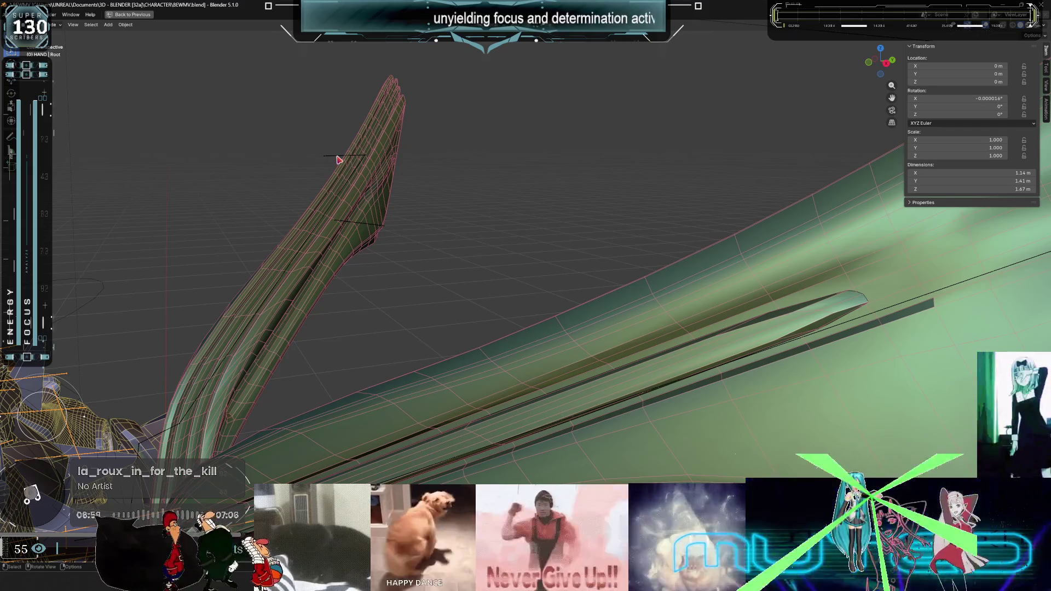
pyautogui.press('r')
pyautogui.press('Escape')
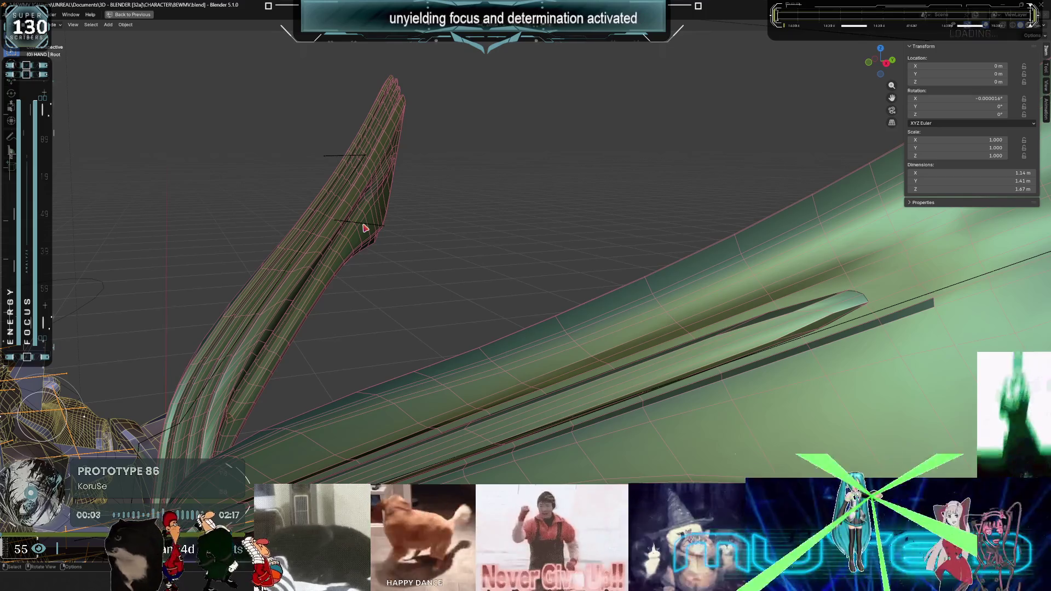
pyautogui.scroll(-6, 366, 228)
pyautogui.click(390, 265)
pyautogui.press('g')
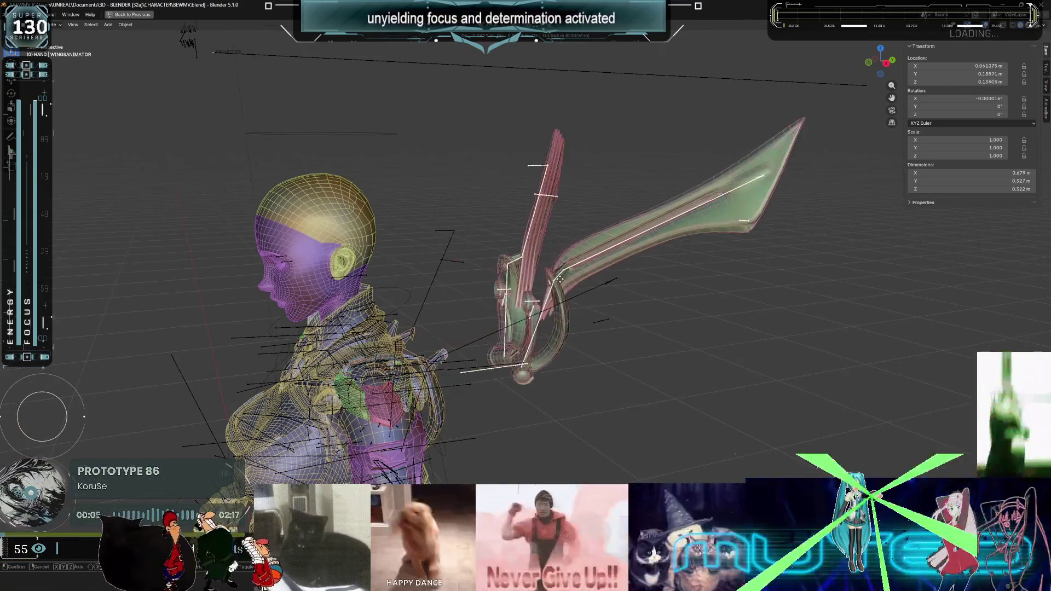
# Lift WINGSANIMATOR along its local Z axis to 0.44073 m.
pyautogui.press('KP_1')
pyautogui.press('z')
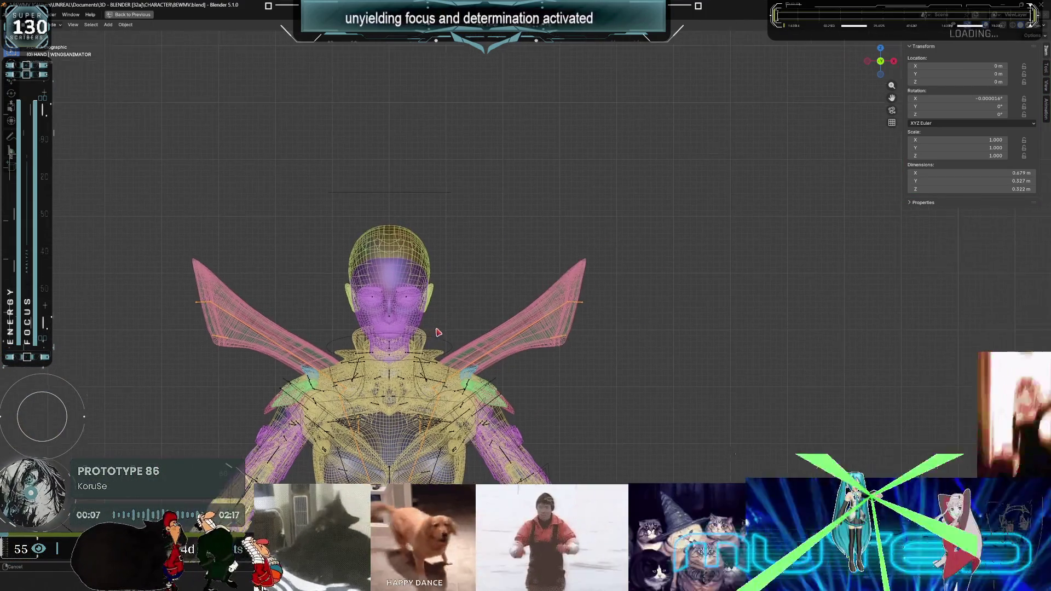
pyautogui.click(520, 94)
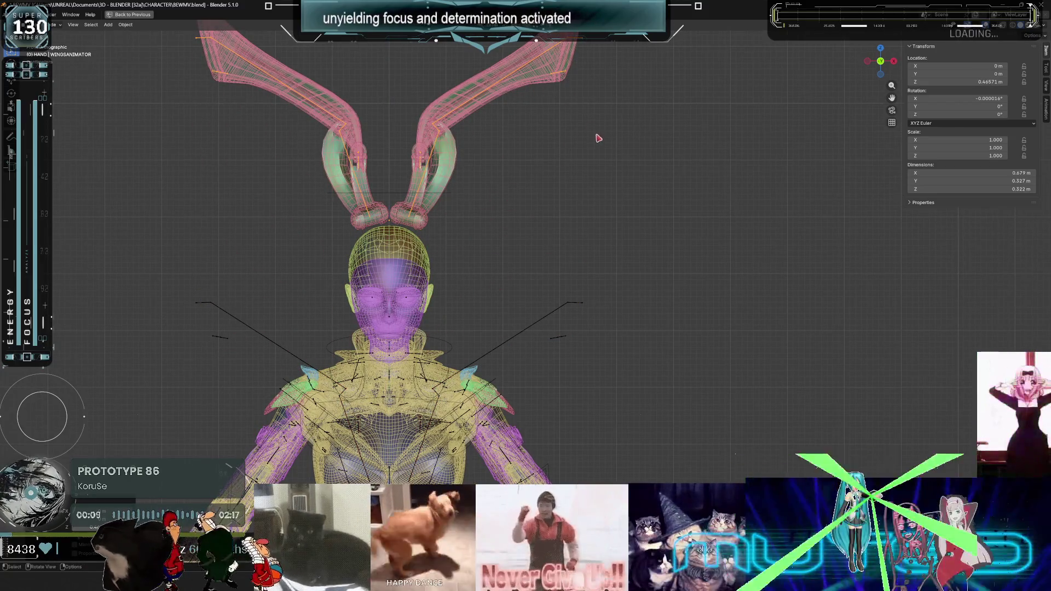
# Hide the green wing-and-hand mesh and clear the parent of the cyan Wings.001 mesh.
pyautogui.press(']')
pyautogui.moveTo(608, 162)
pyautogui.mouseDown(button='middle')
pyautogui.moveTo(549, 178)
pyautogui.moveTo(462, 159)
pyautogui.mouseUp(button='middle')
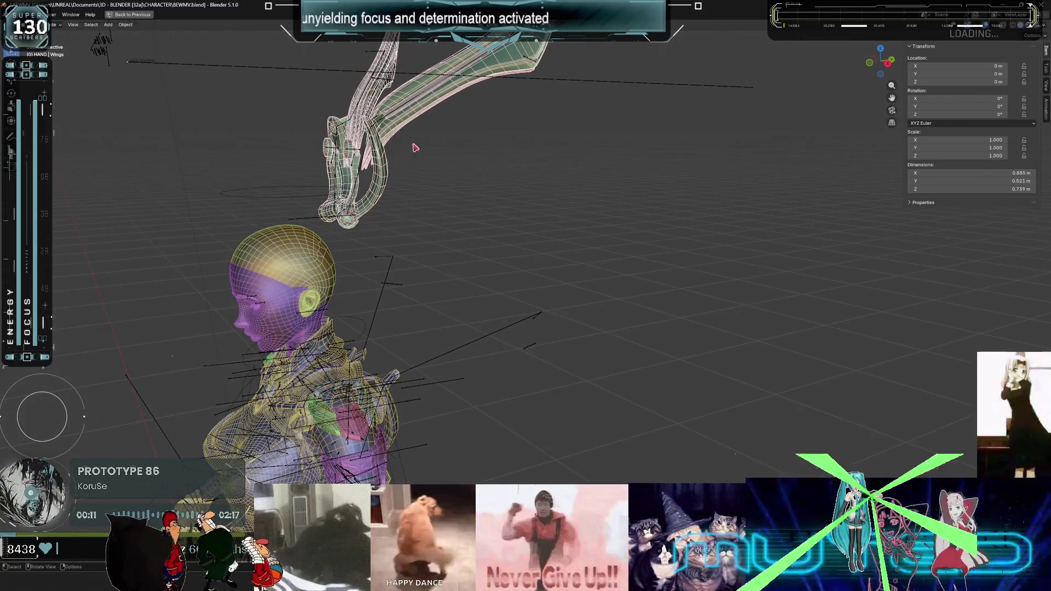
pyautogui.press('h')
pyautogui.press(']')
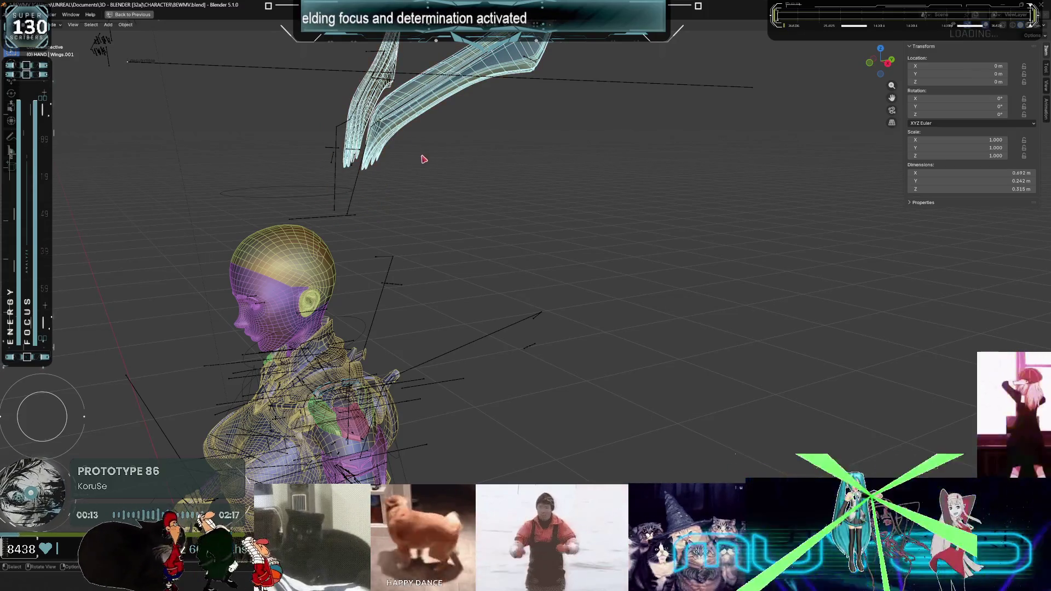
pyautogui.hotkey('alt', 'p')
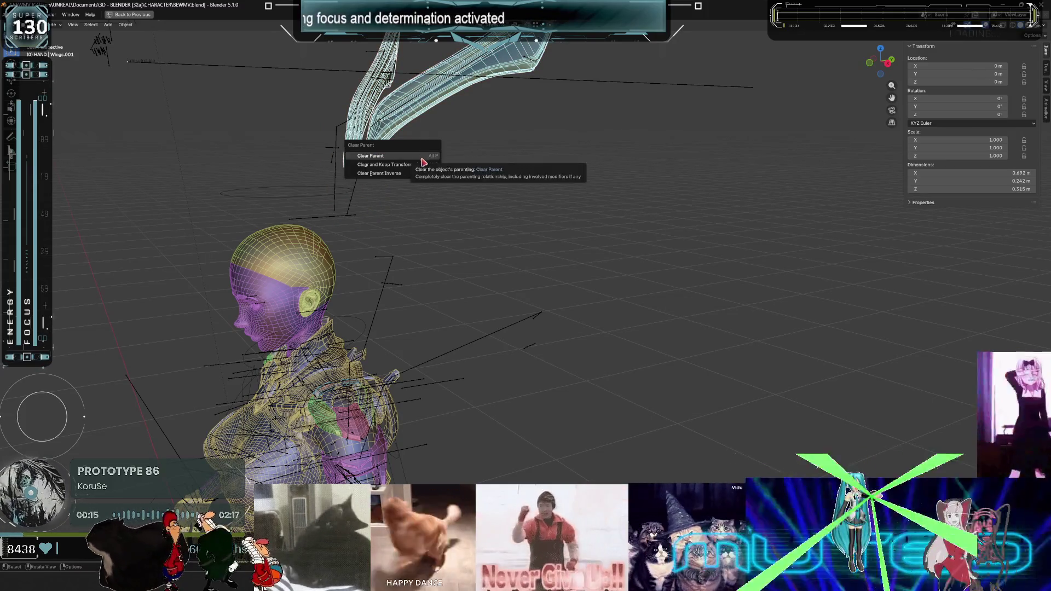
pyautogui.press('Return')
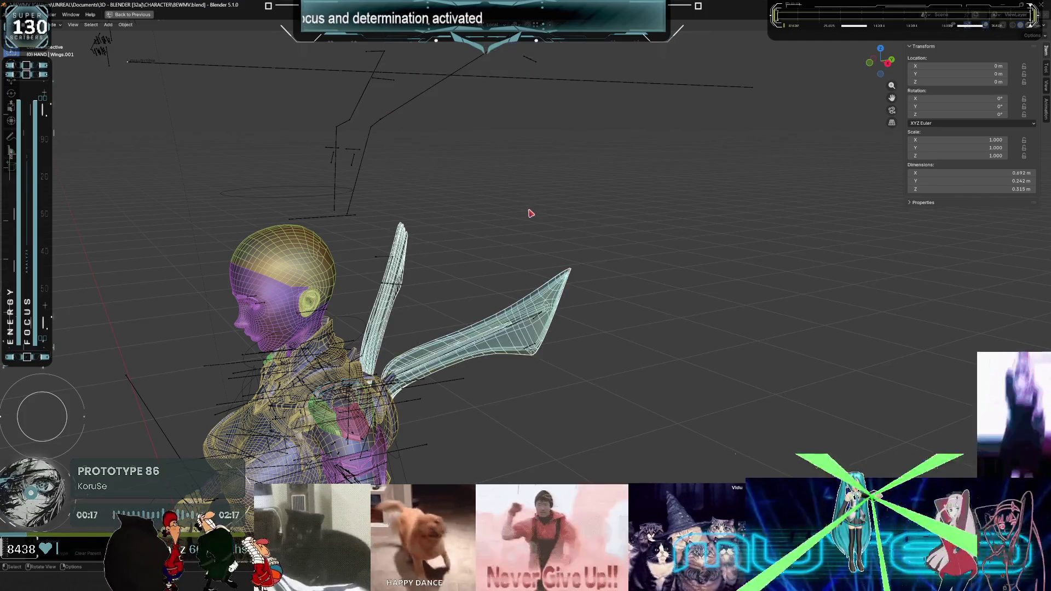
# Parent Wings.001 to the Root armature with Armature Deform.
pyautogui.press('KP_Decimal')
pyautogui.moveTo(460, 351)
pyautogui.mouseDown(button='middle')
pyautogui.moveTo(485, 312)
pyautogui.moveTo(502, 324)
pyautogui.mouseUp(button='middle')
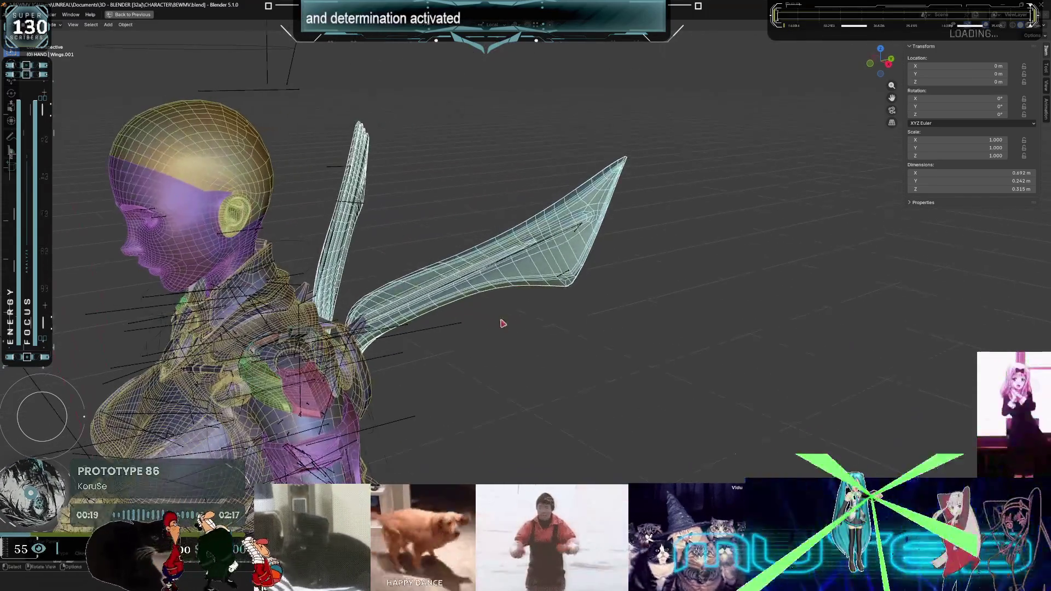
pyautogui.click(458, 326)
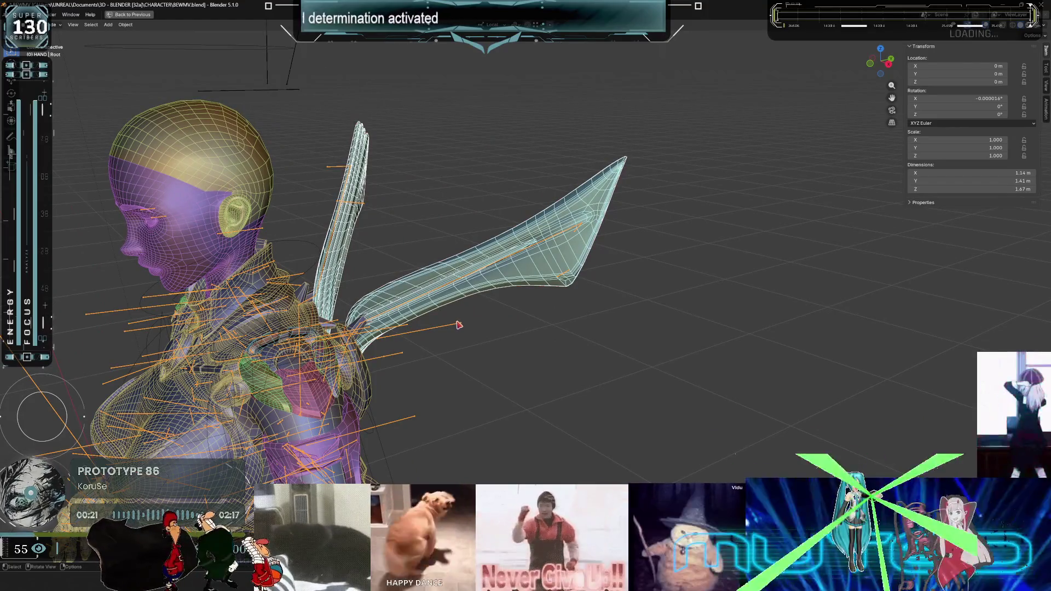
pyautogui.hotkey('ctrl', 'p')
pyautogui.click(459, 325)
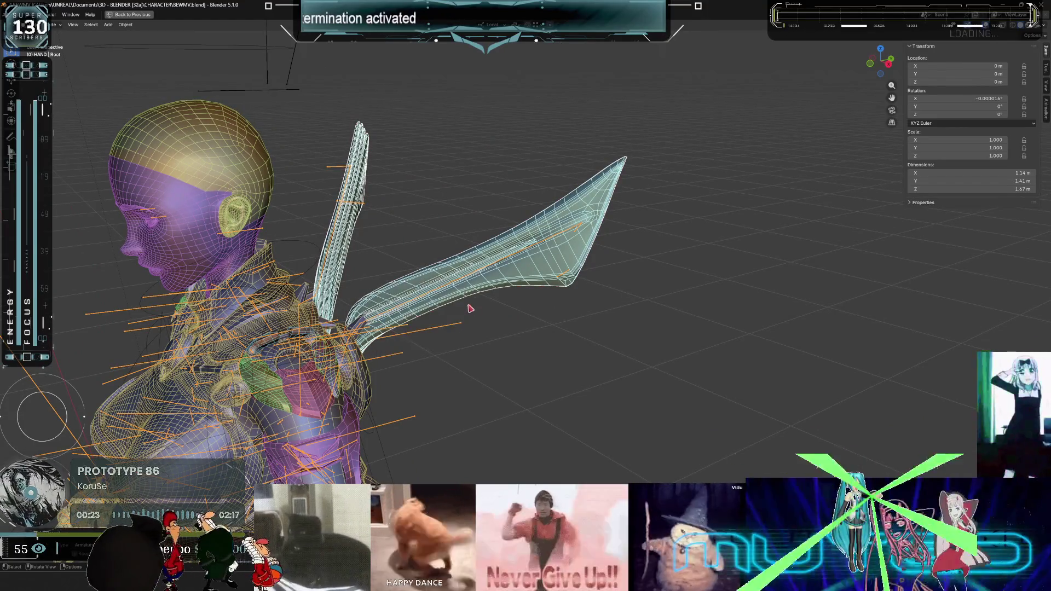
pyautogui.hotkey('ctrl', 'space')
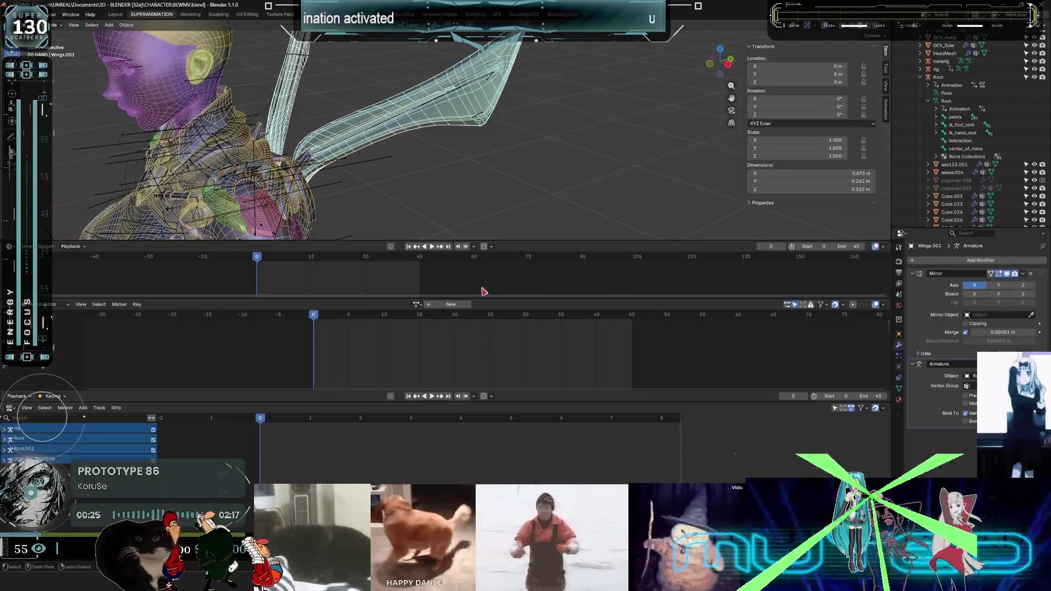
pyautogui.hotkey('ctrl', 'space')
pyautogui.press('KP_1')
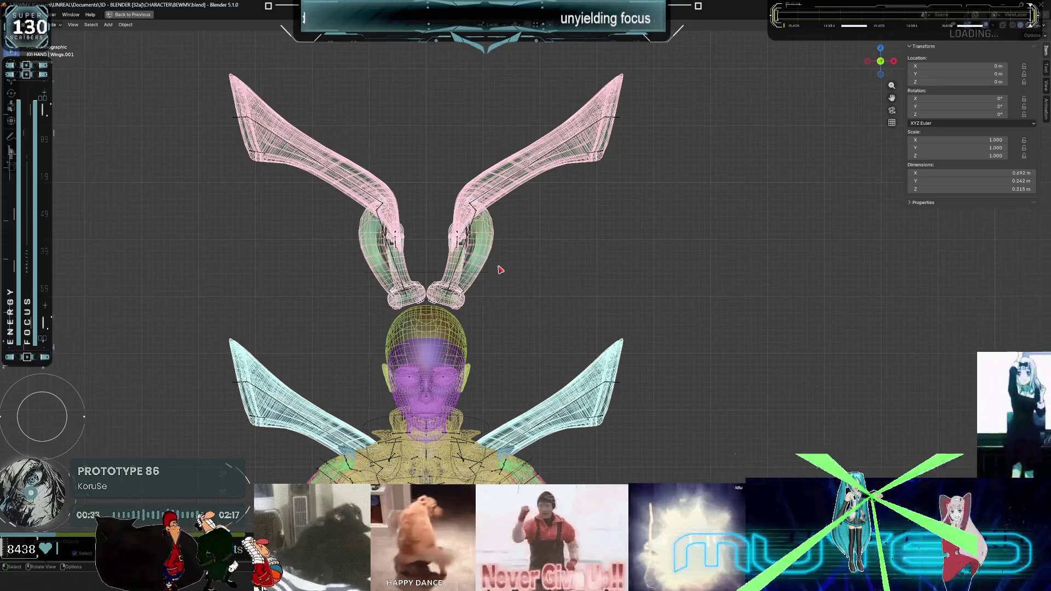
pyautogui.moveTo(631, 135)
pyautogui.mouseDown(button='middle')
pyautogui.moveTo(605, 274)
pyautogui.moveTo(577, 287)
pyautogui.mouseUp(button='middle')
pyautogui.hotkey('ctrl', 'space')
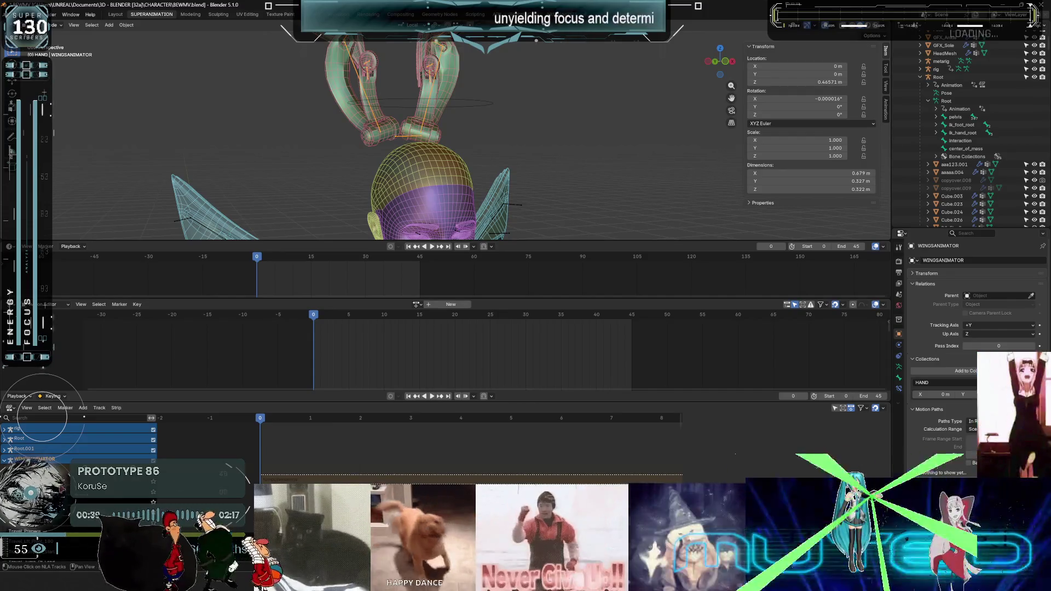
# Scroll to WINGSANIMATOR's Travel stop strips and maximize the NLA editor.
pyautogui.scroll(-3, 42, 417)
pyautogui.scroll(-10, 42, 417)
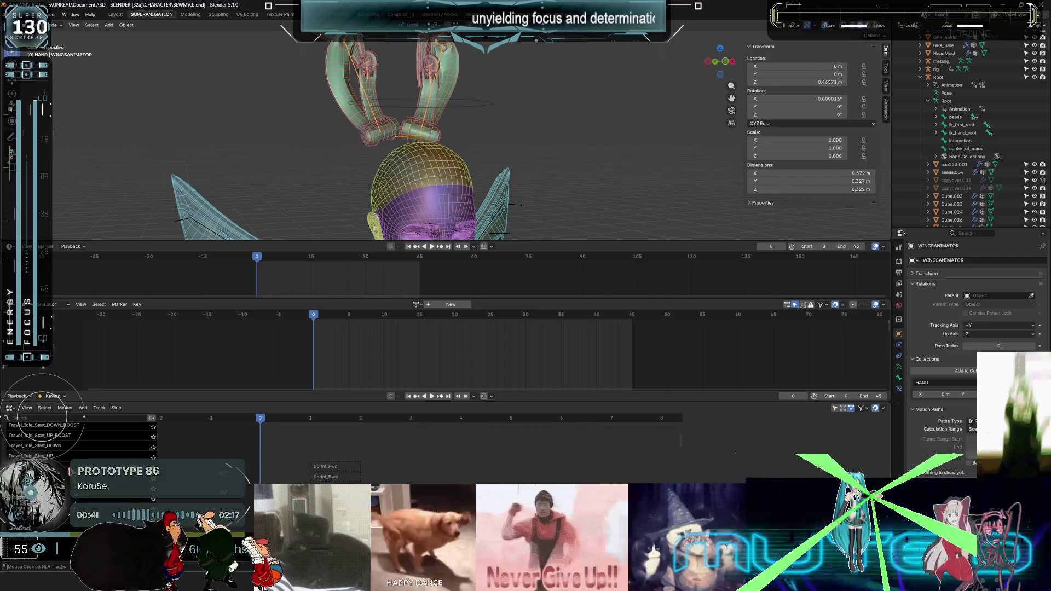
pyautogui.scroll(-5, 41, 418)
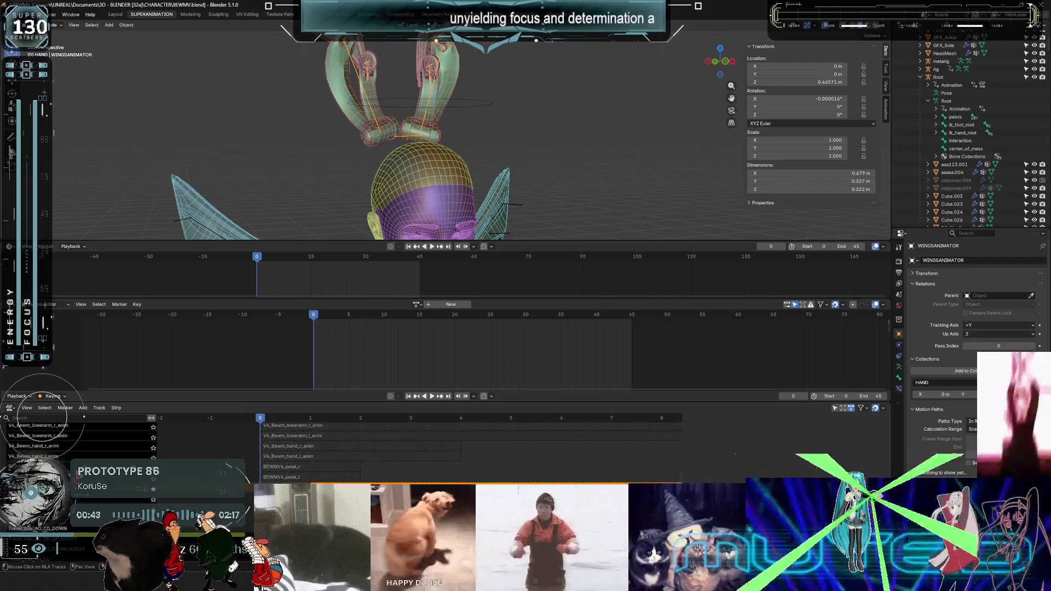
pyautogui.scroll(-10, 42, 417)
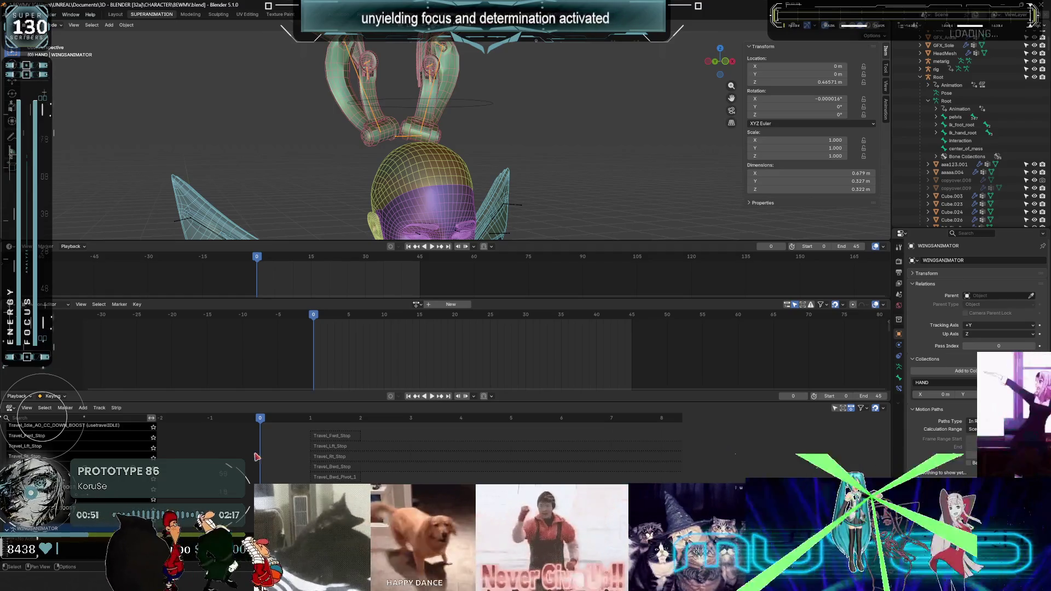
pyautogui.hotkey('ctrl', 'space')
# Scroll through the NLA stack past the V4_Bewm, BEWMV4 petal and FootPose tracks.
pyautogui.scroll(15, 103, 241)
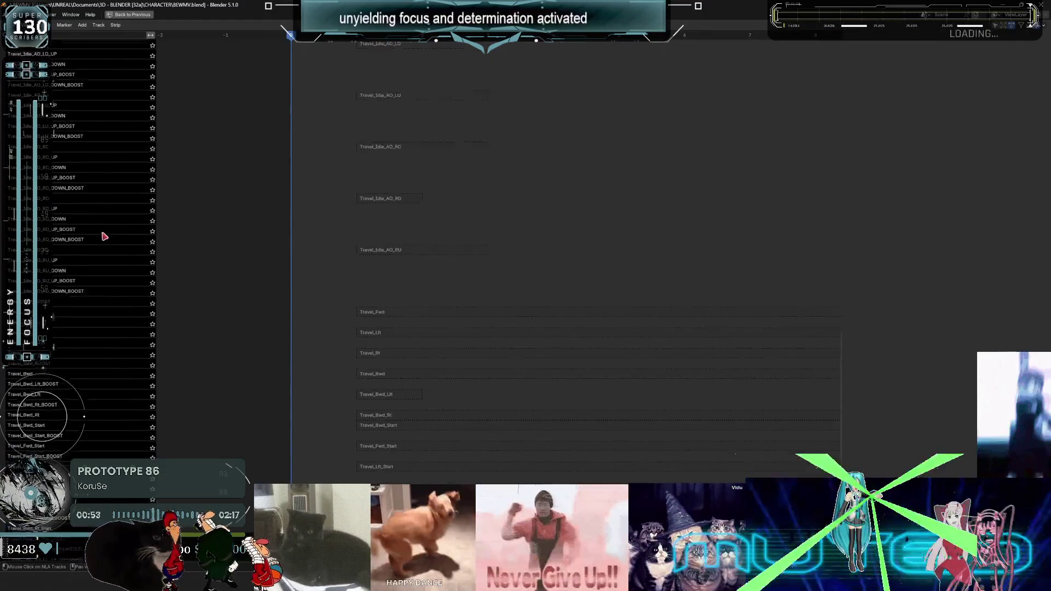
pyautogui.scroll(1, 104, 194)
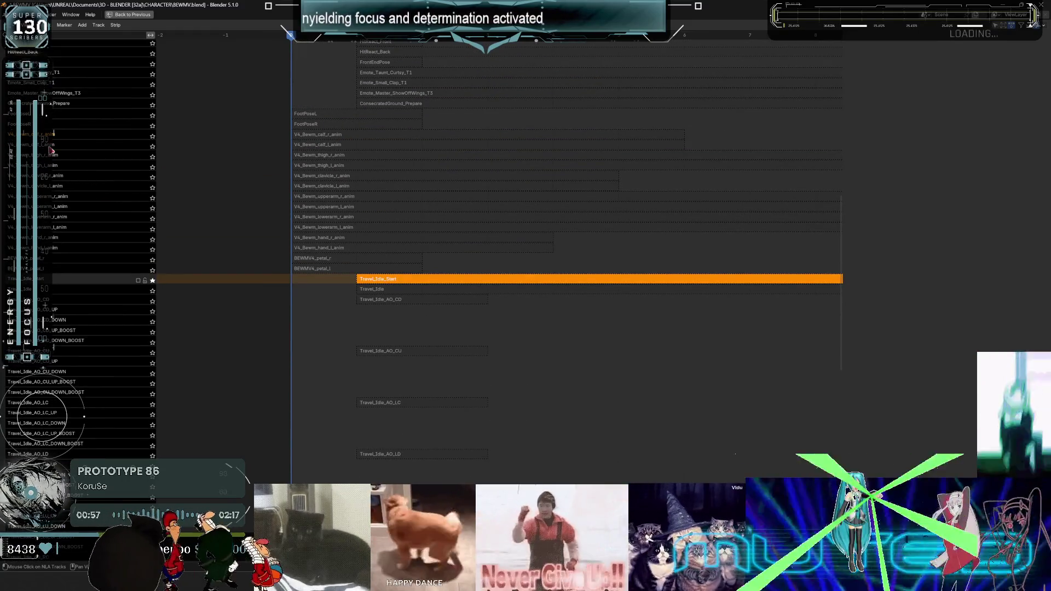
pyautogui.scroll(-1, 54, 141)
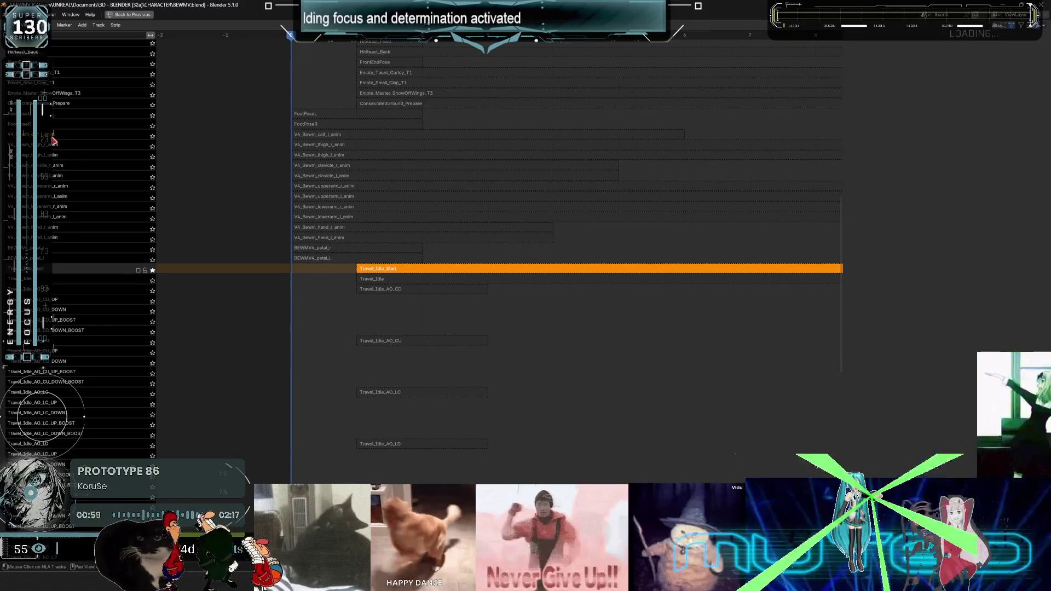
pyautogui.scroll(-1, 60, 148)
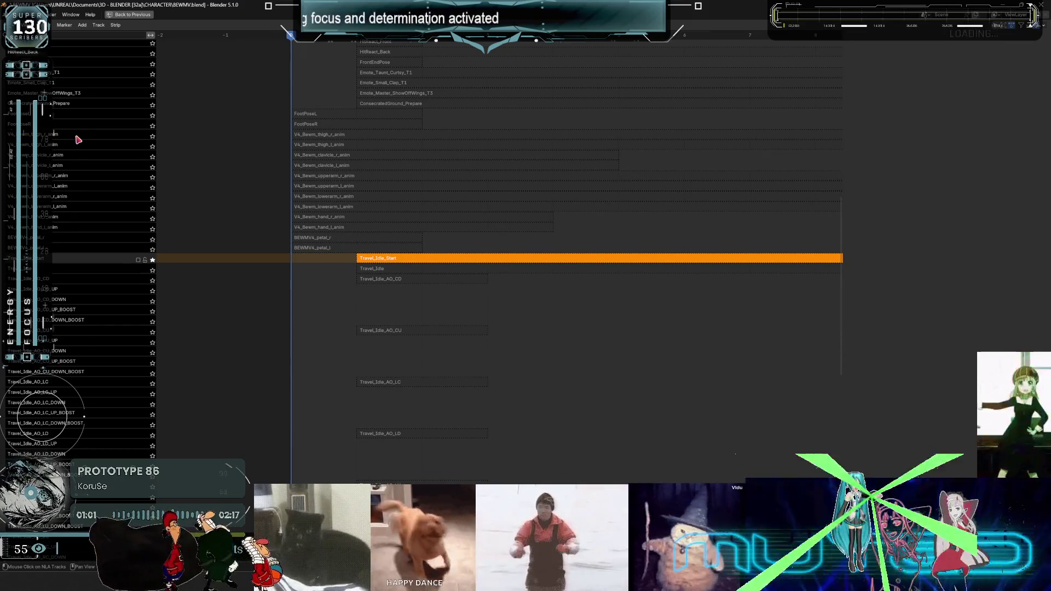
pyautogui.scroll(-1, 73, 141)
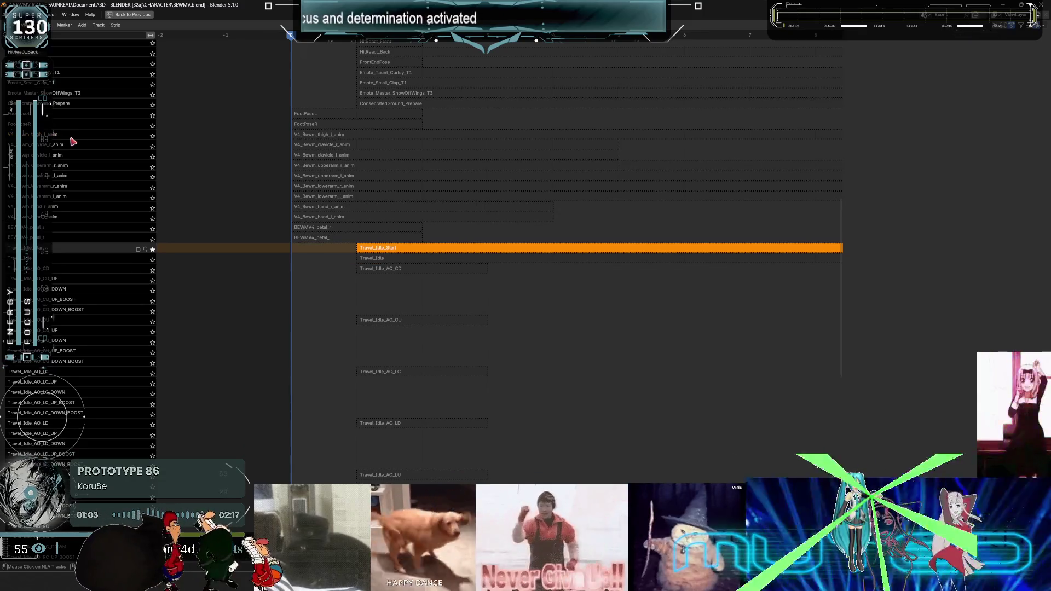
pyautogui.scroll(-1, 73, 146)
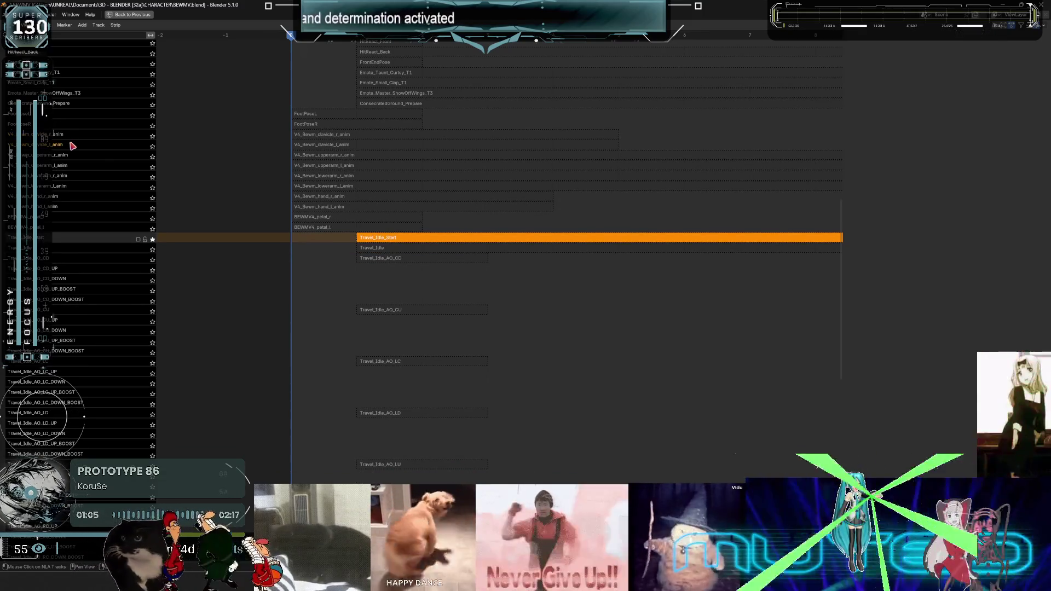
pyautogui.scroll(-1, 72, 145)
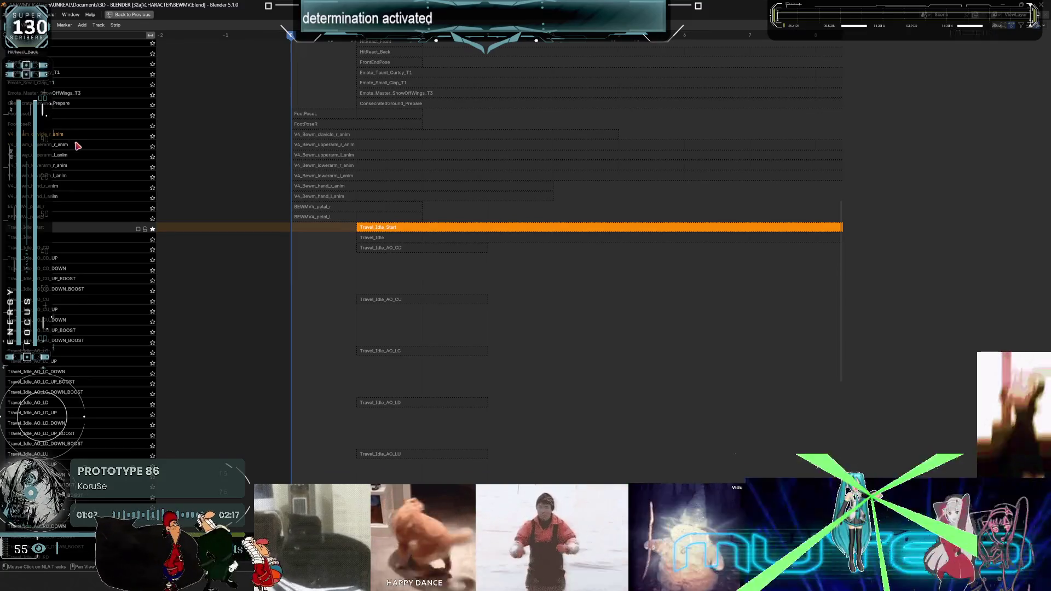
pyautogui.scroll(-1, 79, 146)
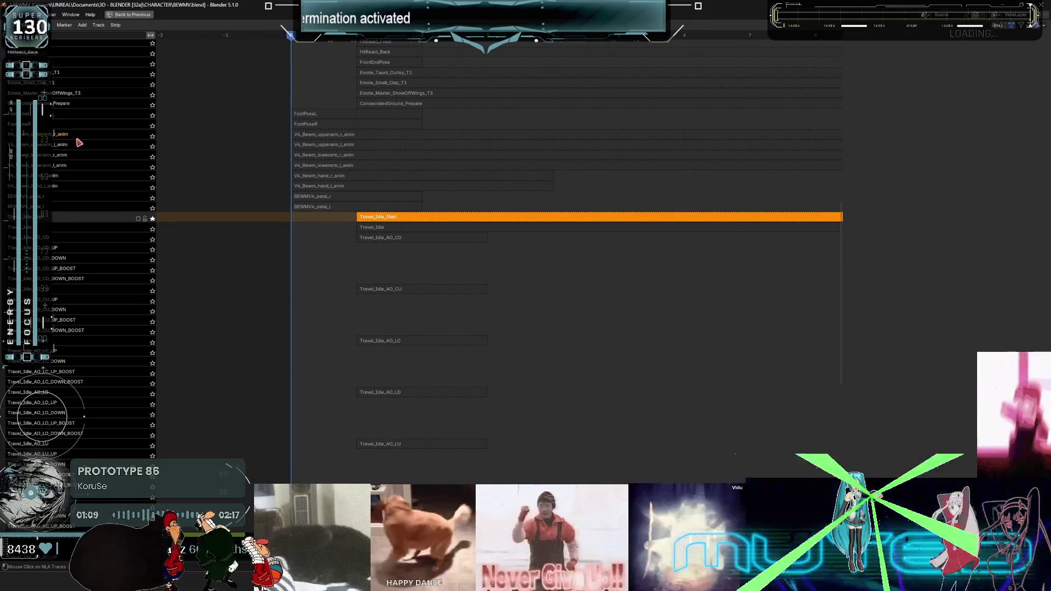
pyautogui.scroll(-1, 79, 141)
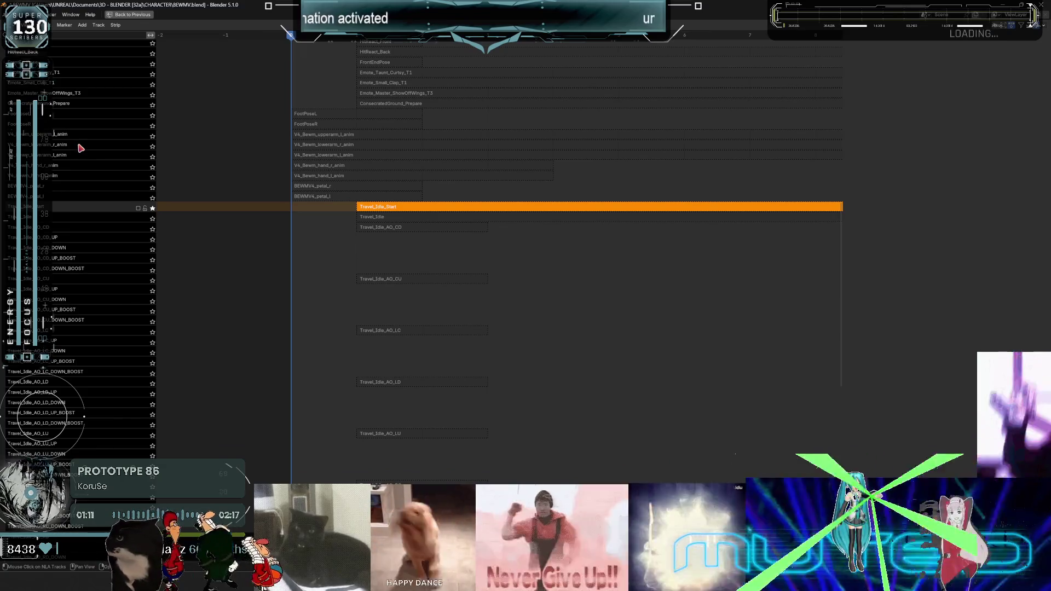
pyautogui.scroll(-1, 81, 148)
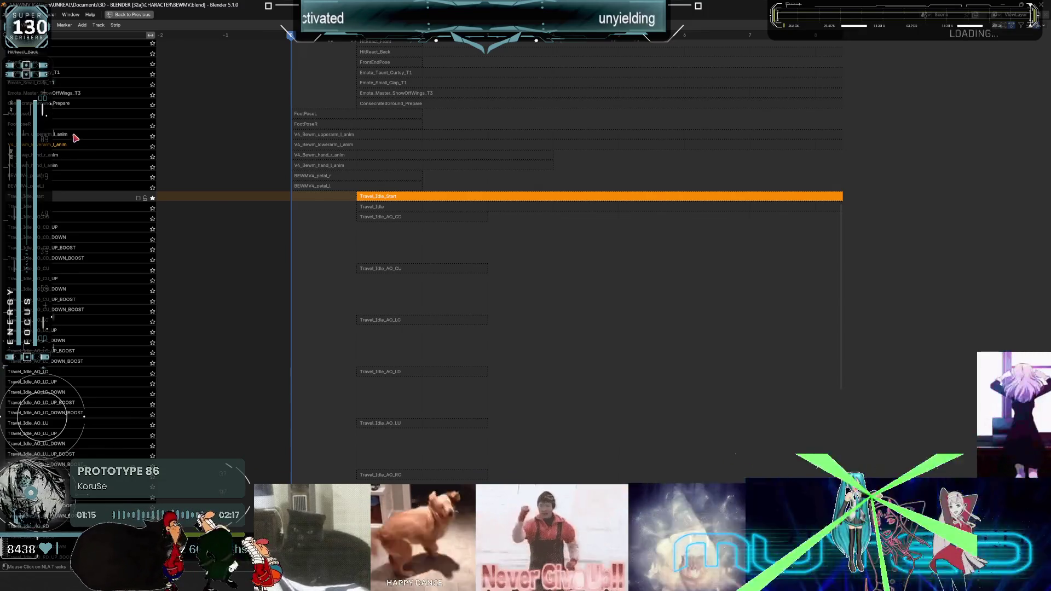
pyautogui.scroll(-1, 76, 138)
pyautogui.scroll(-1, 75, 138)
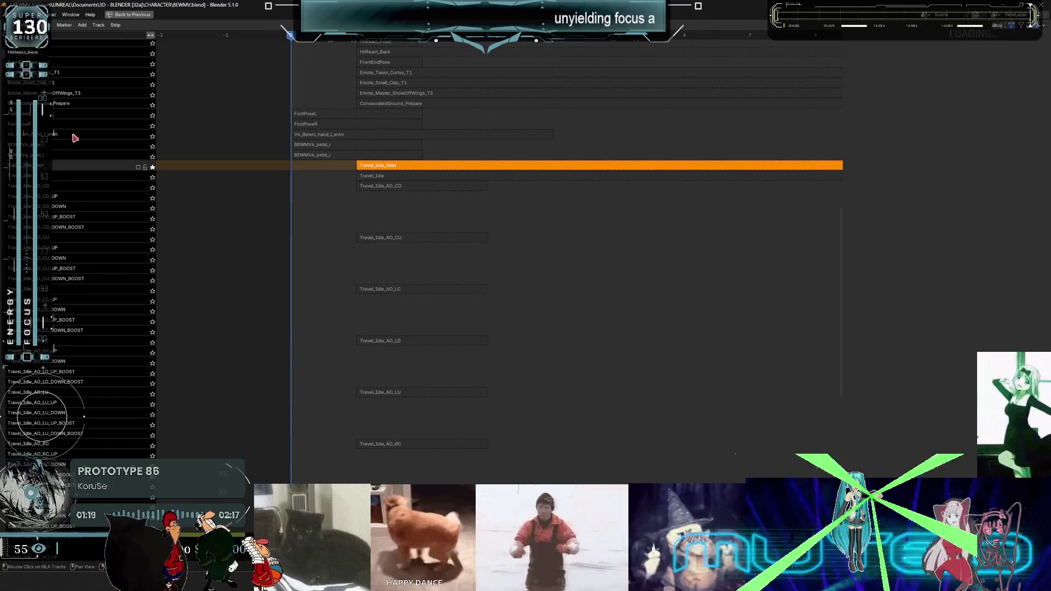
pyautogui.scroll(-1, 76, 139)
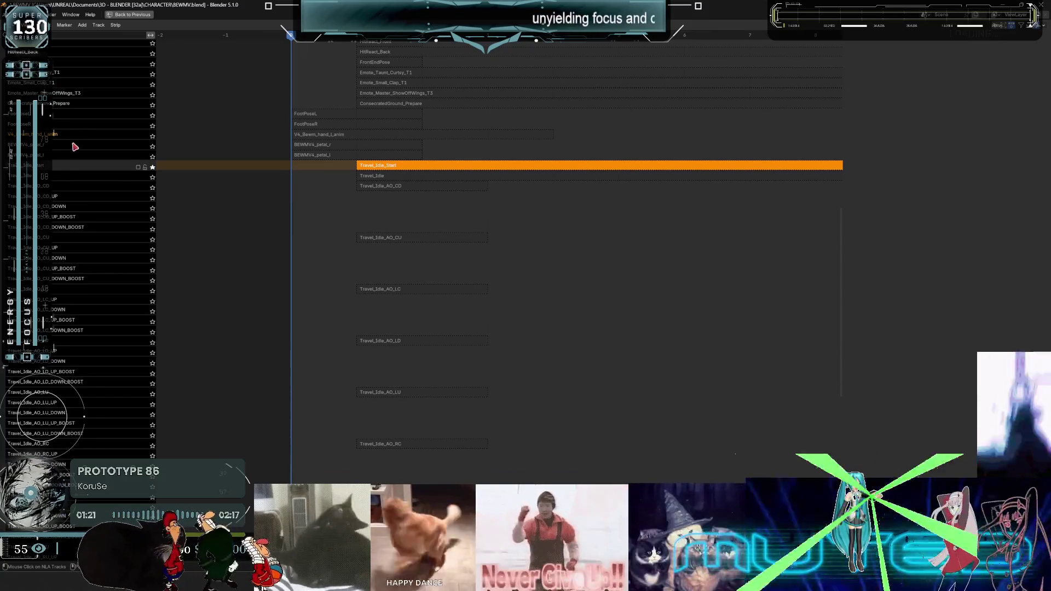
pyautogui.scroll(-1, 73, 138)
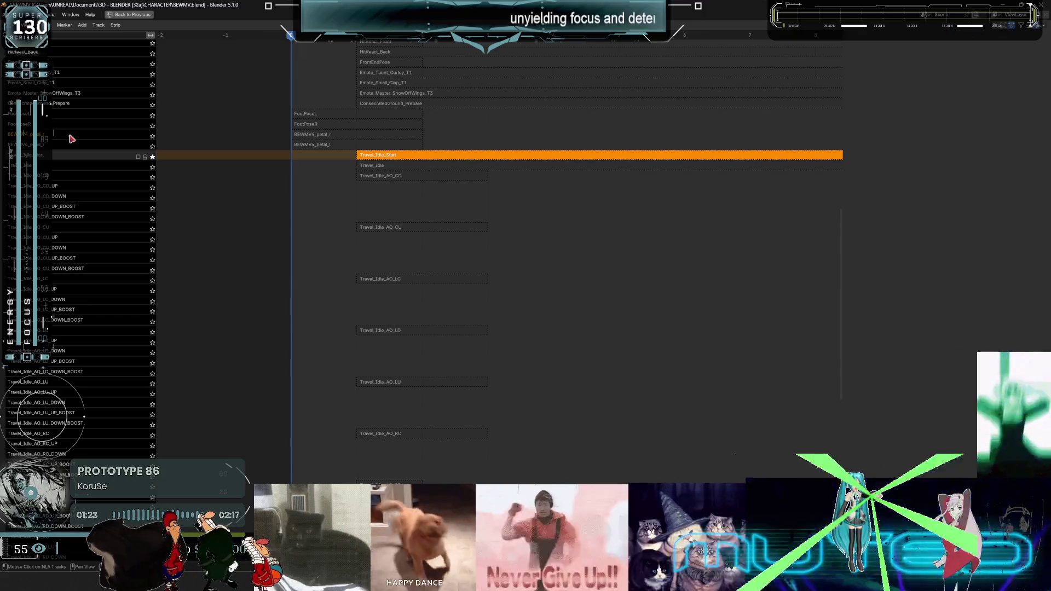
pyautogui.scroll(-1, 71, 139)
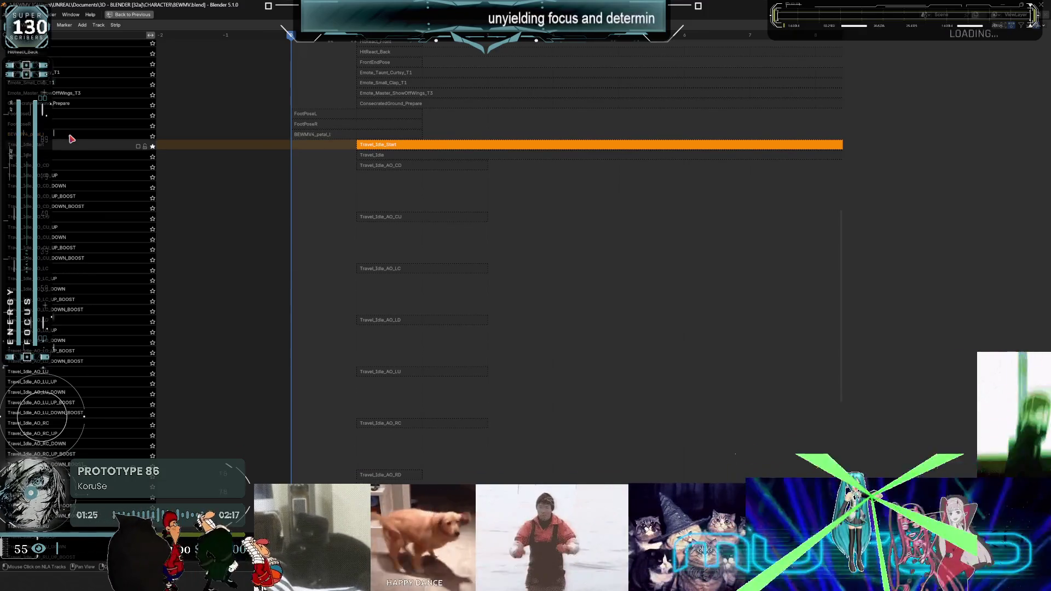
pyautogui.scroll(-1, 70, 124)
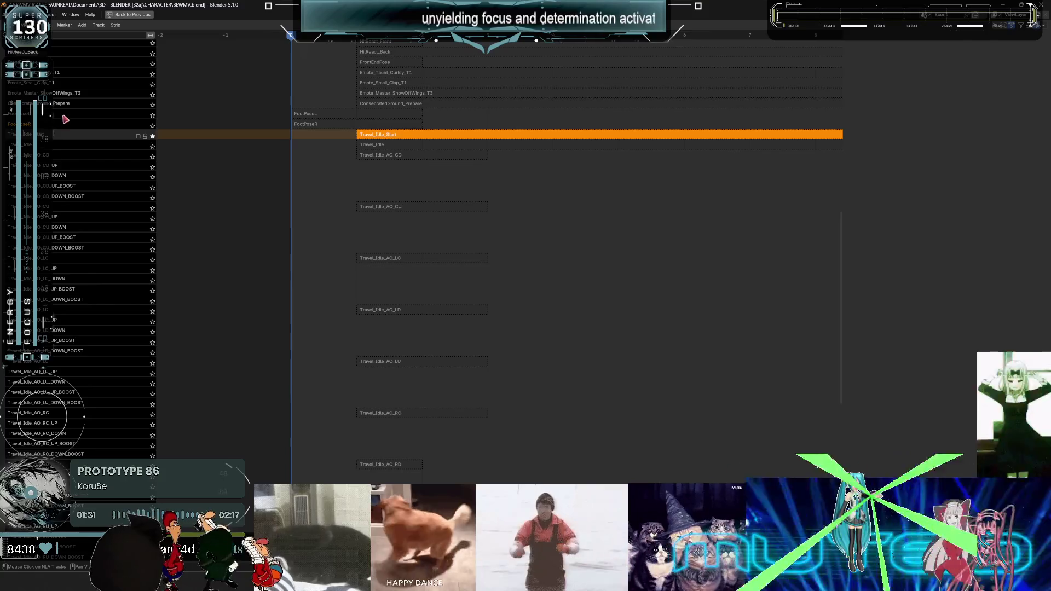
pyautogui.scroll(-1, 66, 120)
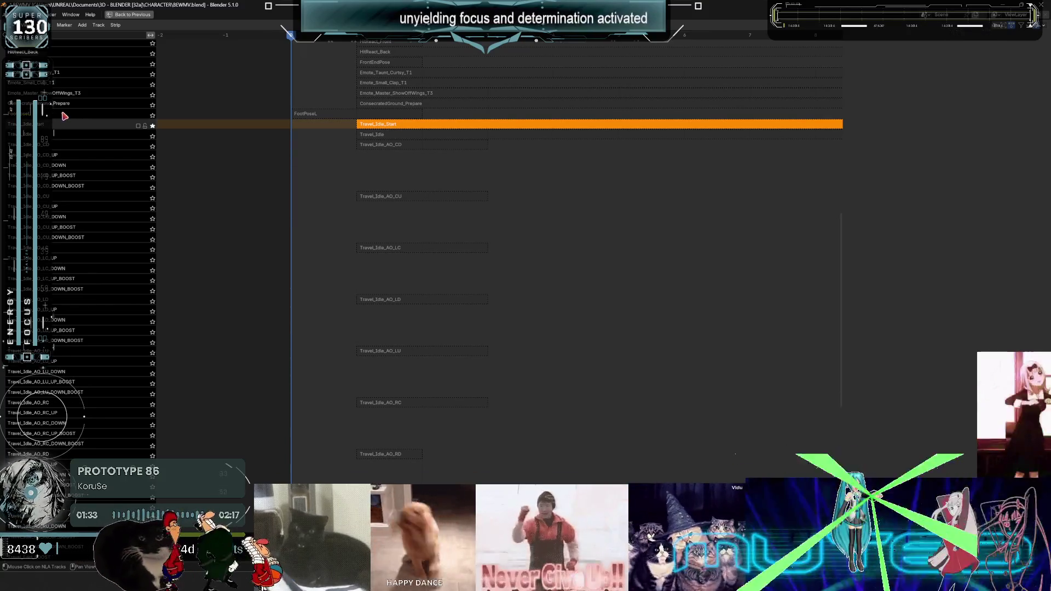
pyautogui.scroll(-1, 64, 116)
pyautogui.scroll(13, 66, 164)
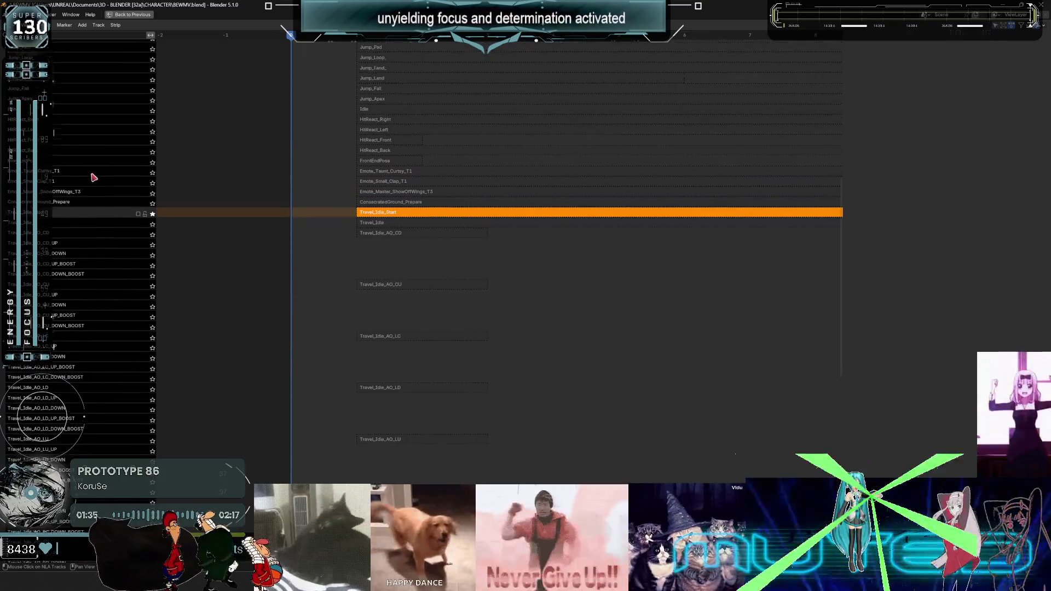
# Scroll down the NLA stack through the HitReact, FootEndPose and emote tracks, checking a track's context menu.
pyautogui.scroll(20, 65, 159)
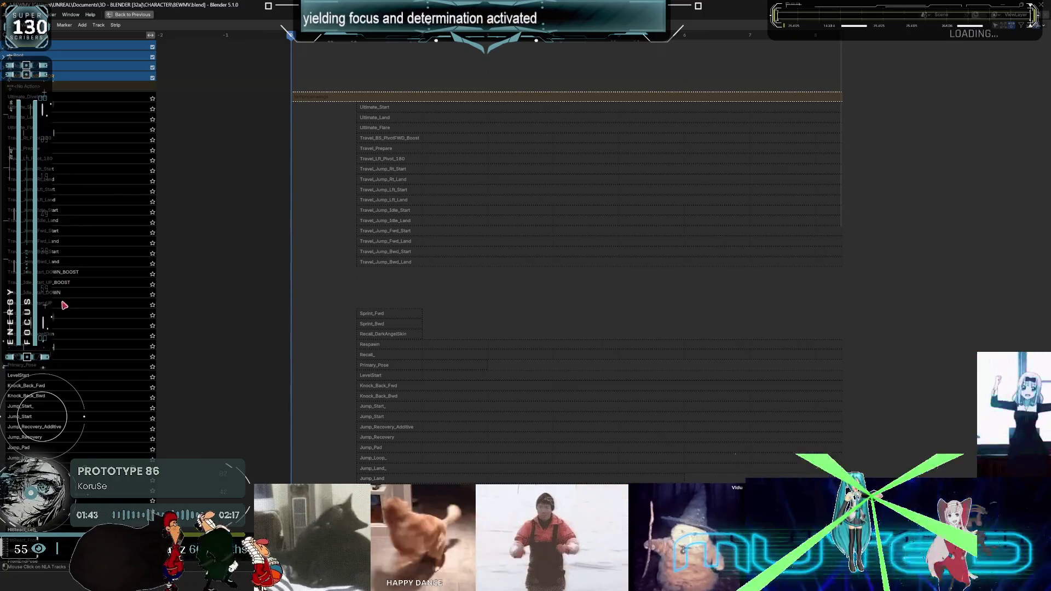
pyautogui.scroll(-3, 63, 298)
pyautogui.scroll(-3, 55, 293)
pyautogui.scroll(-14, 53, 280)
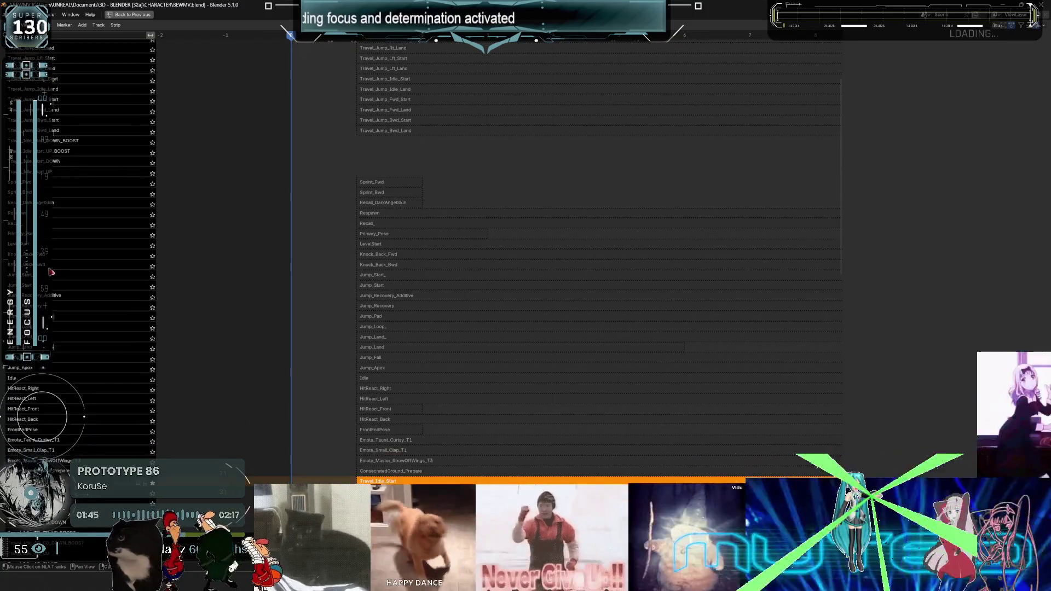
pyautogui.scroll(-1, 49, 264)
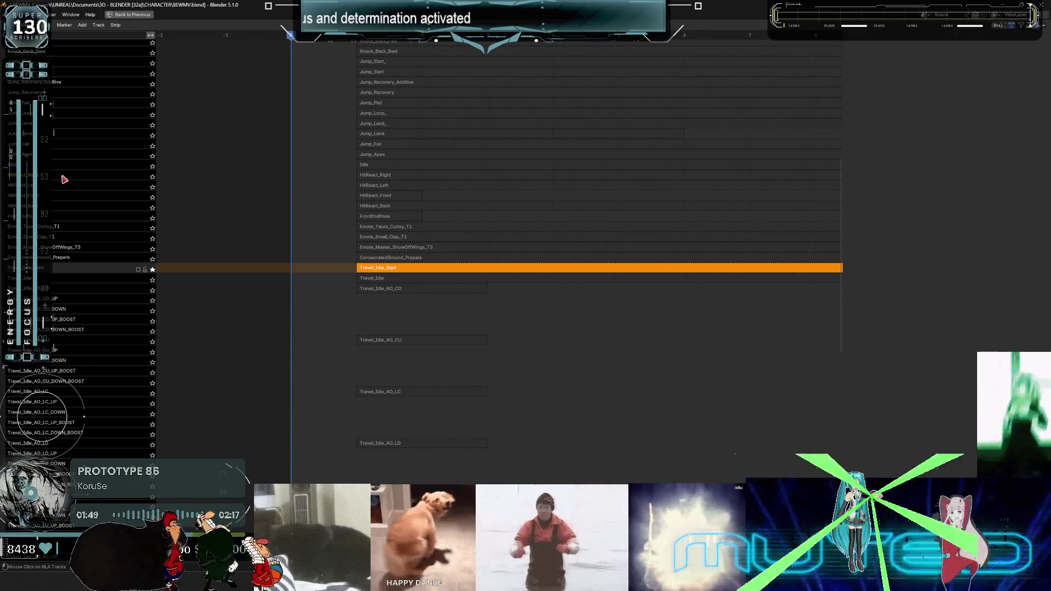
pyautogui.scroll(-1, 66, 185)
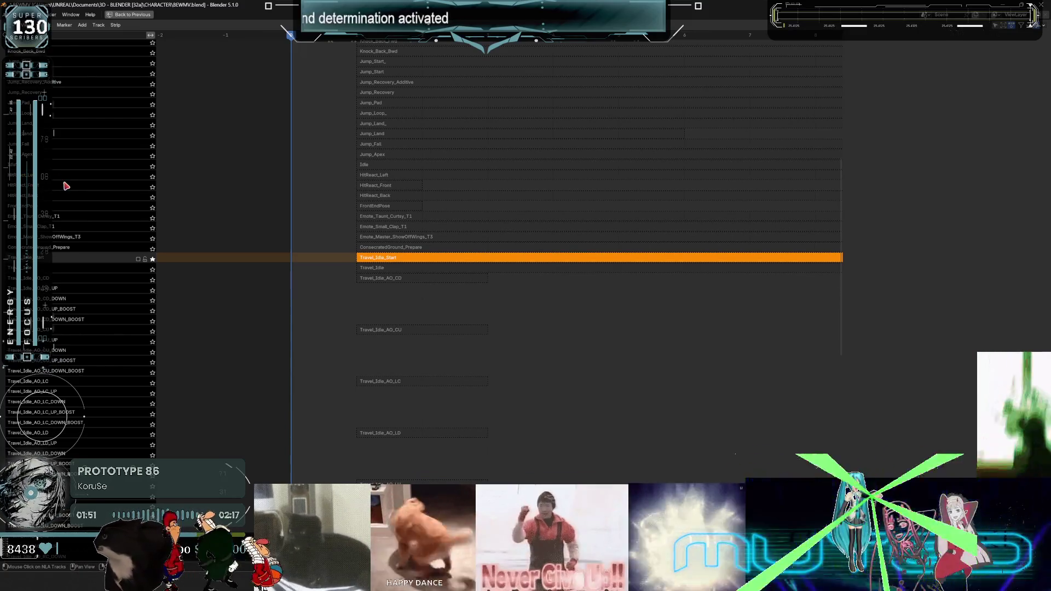
pyautogui.scroll(-1, 67, 177)
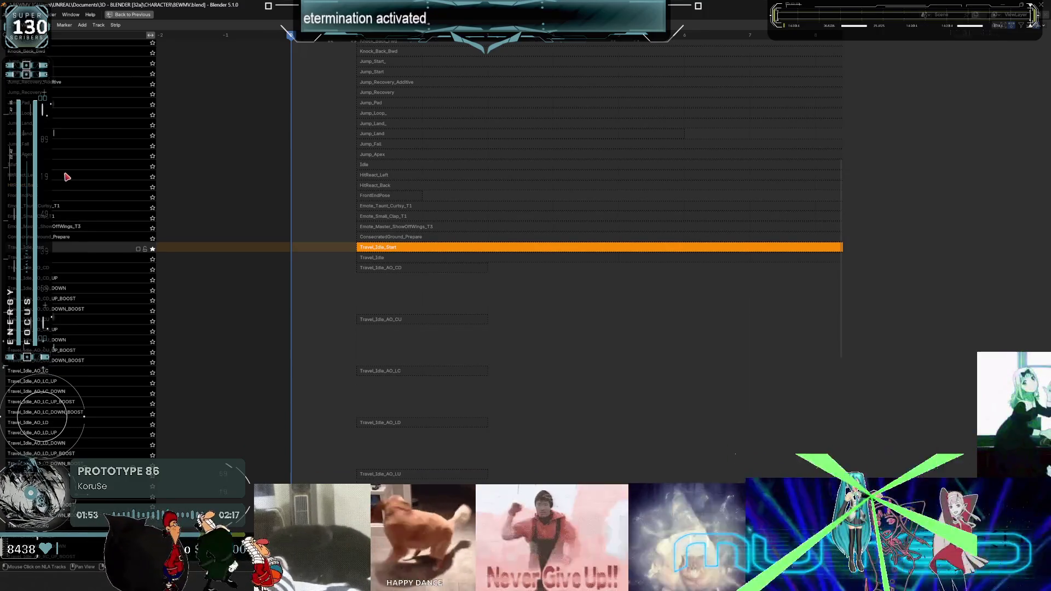
pyautogui.scroll(-1, 71, 179)
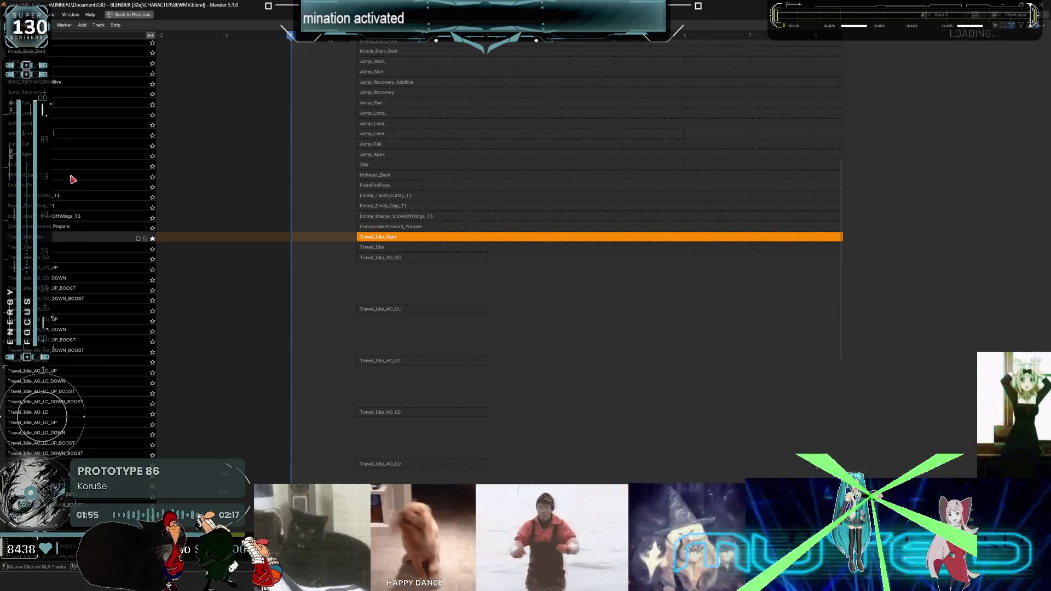
pyautogui.scroll(-1, 69, 181)
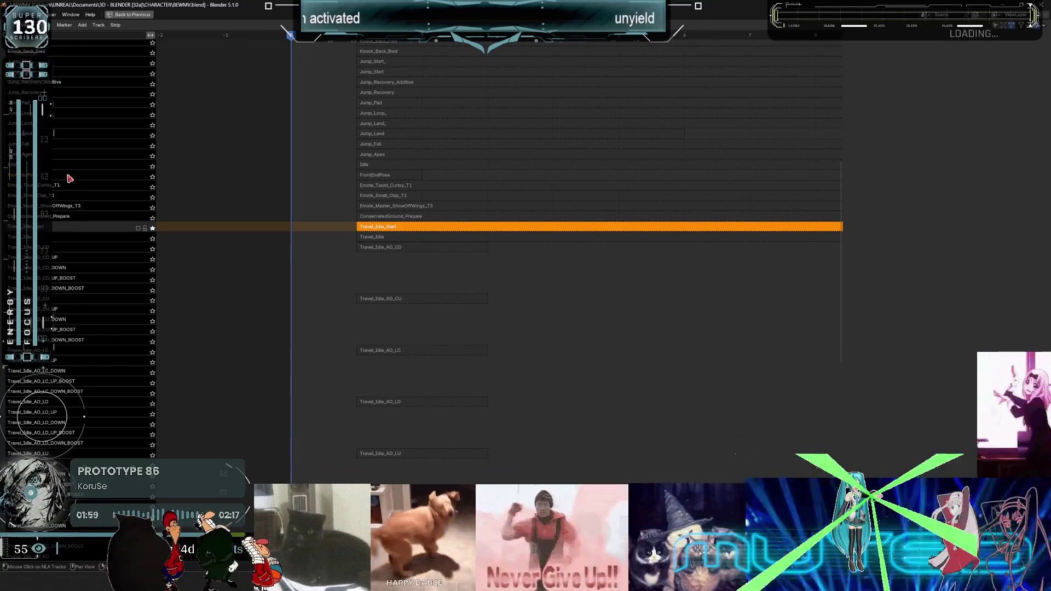
pyautogui.scroll(-1, 70, 178)
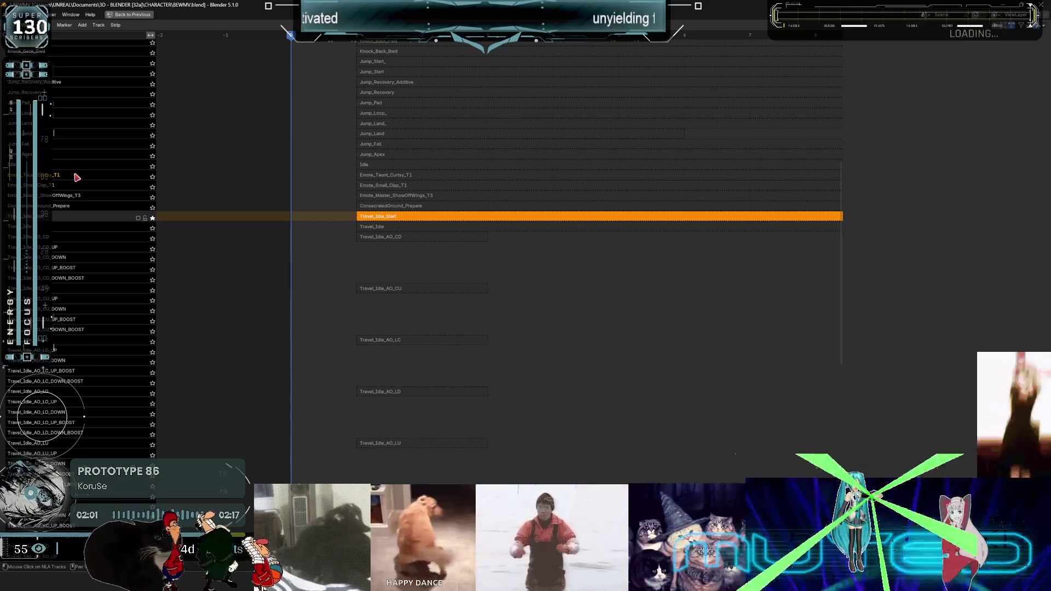
pyautogui.scroll(-1, 77, 177)
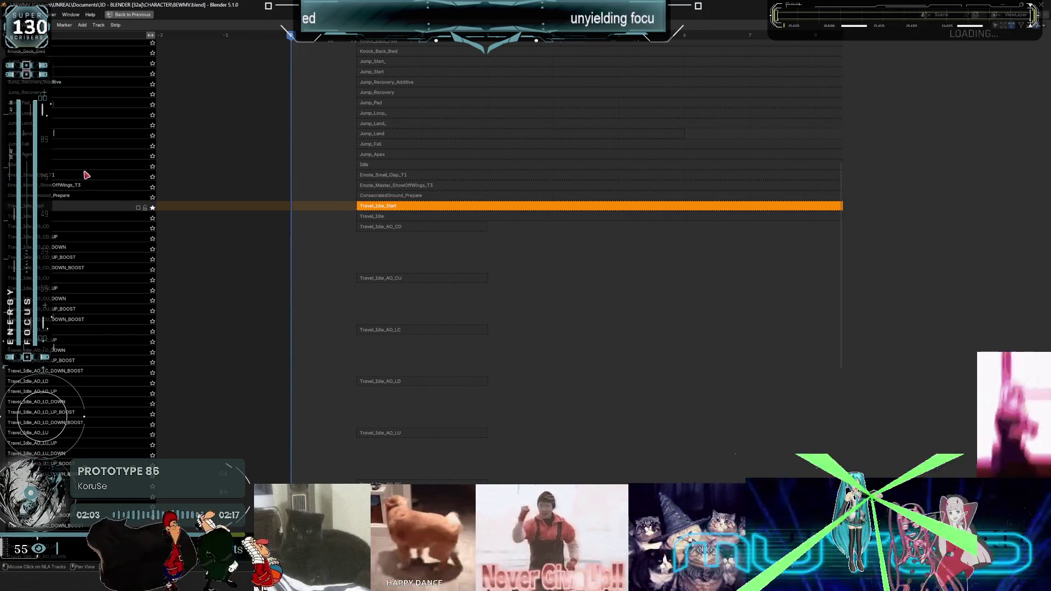
pyautogui.scroll(-1, 104, 171)
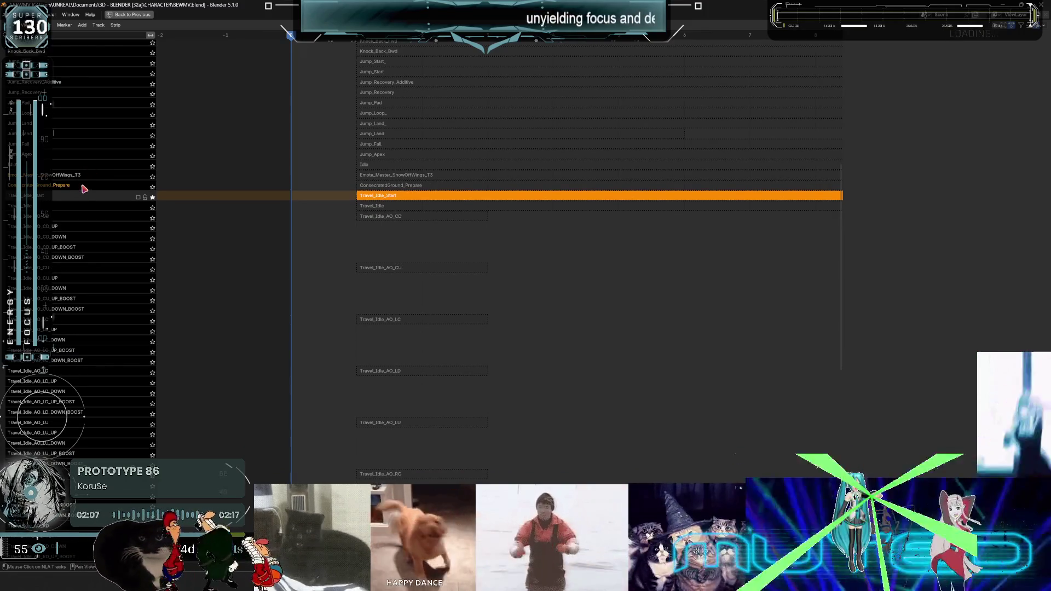
pyautogui.scroll(-20, 84, 189)
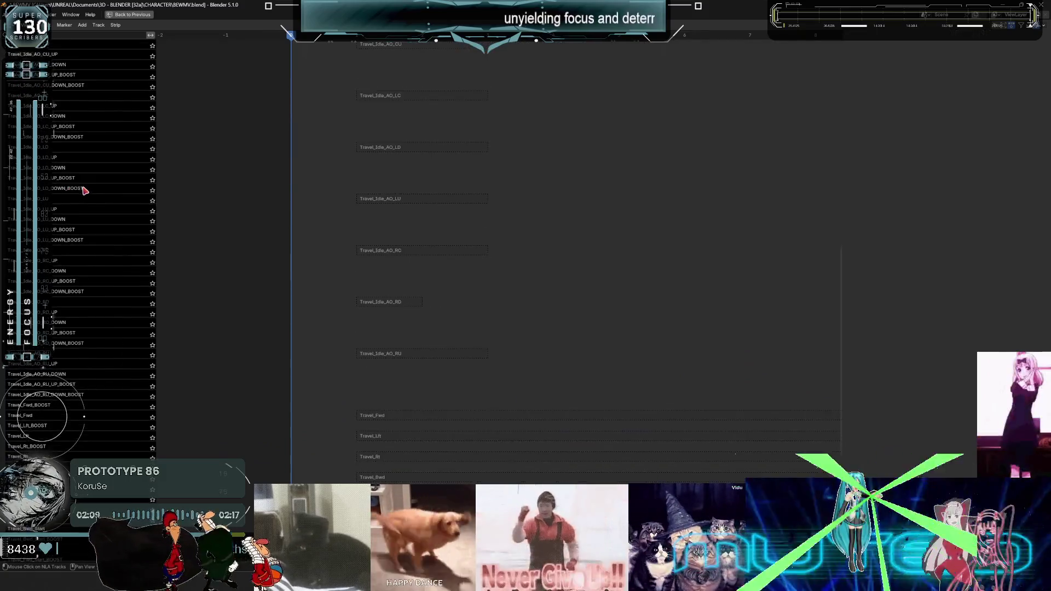
pyautogui.scroll(-11, 87, 194)
pyautogui.rightClick(86, 197)
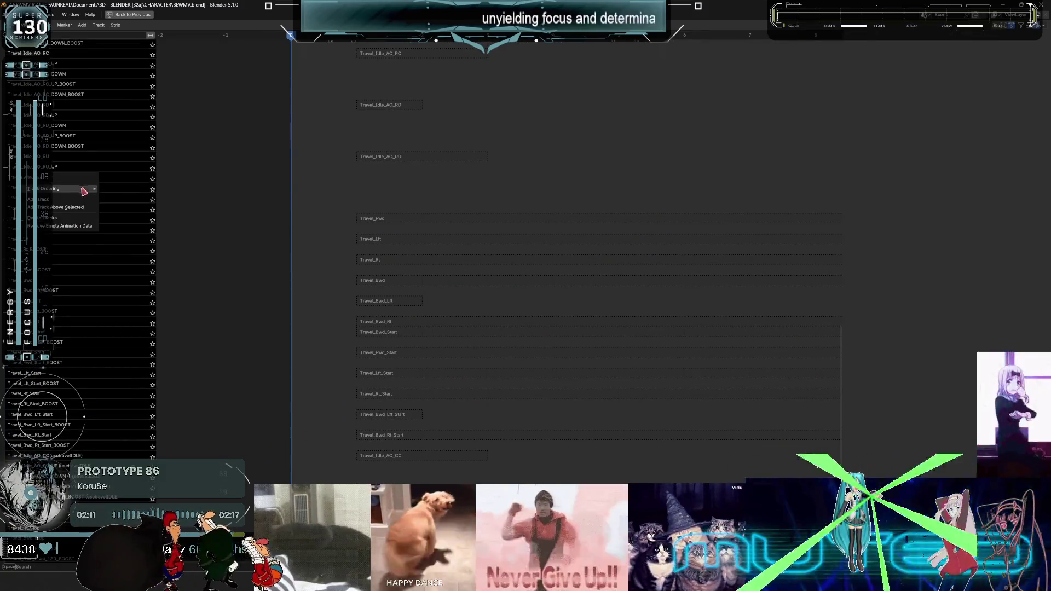
pyautogui.scroll(-7, 82, 285)
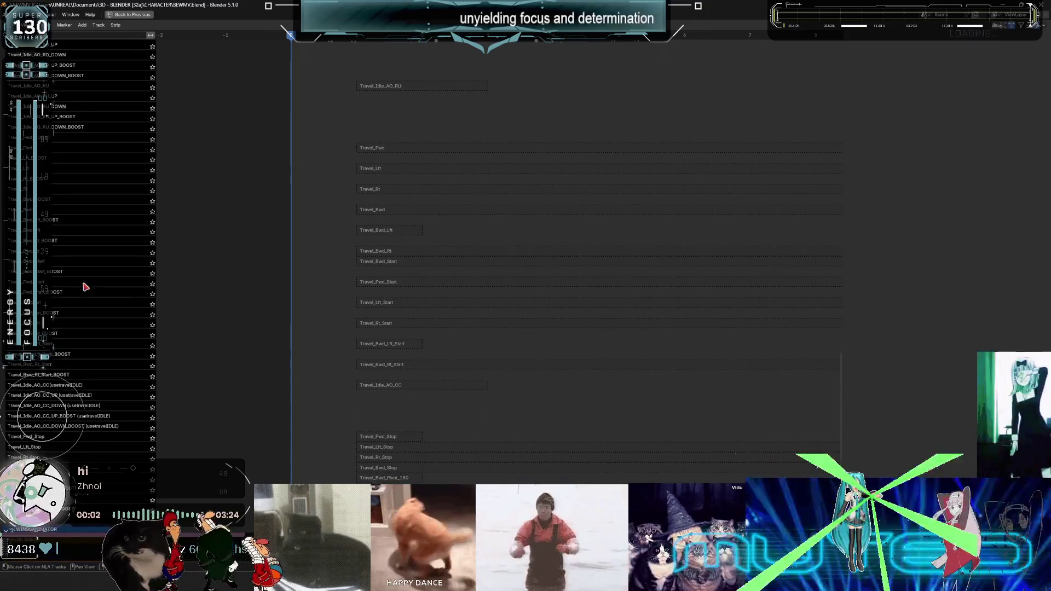
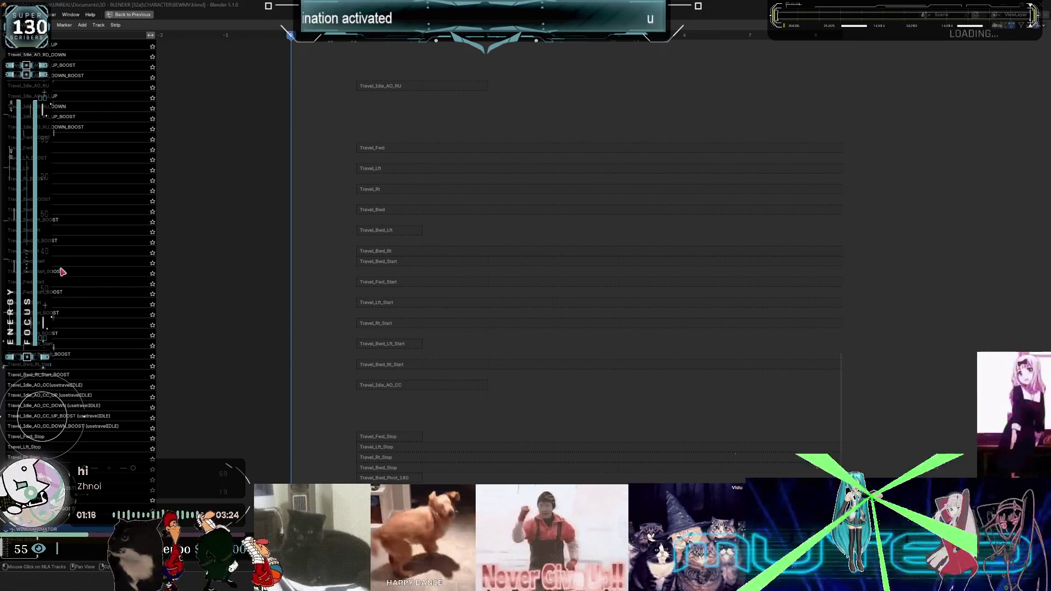
# Find the jump tracks in the NLA list and delete Jump_Apex, Jump_Fall and Jump_Land.
pyautogui.scroll(5, 68, 267)
pyautogui.scroll(20, 67, 267)
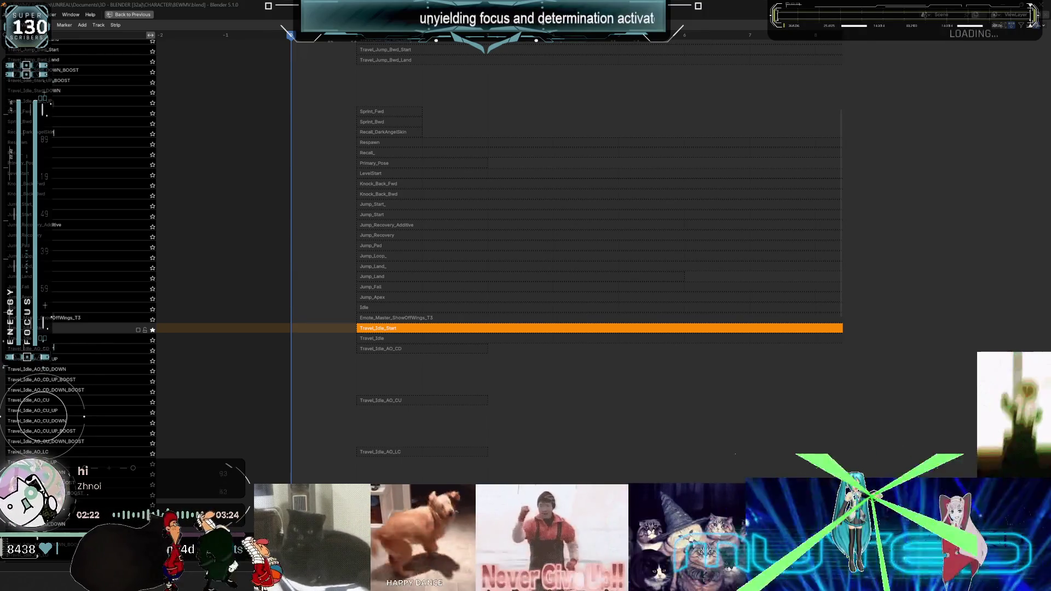
pyautogui.scroll(-1, 488, 279)
pyautogui.scroll(2, 392, 281)
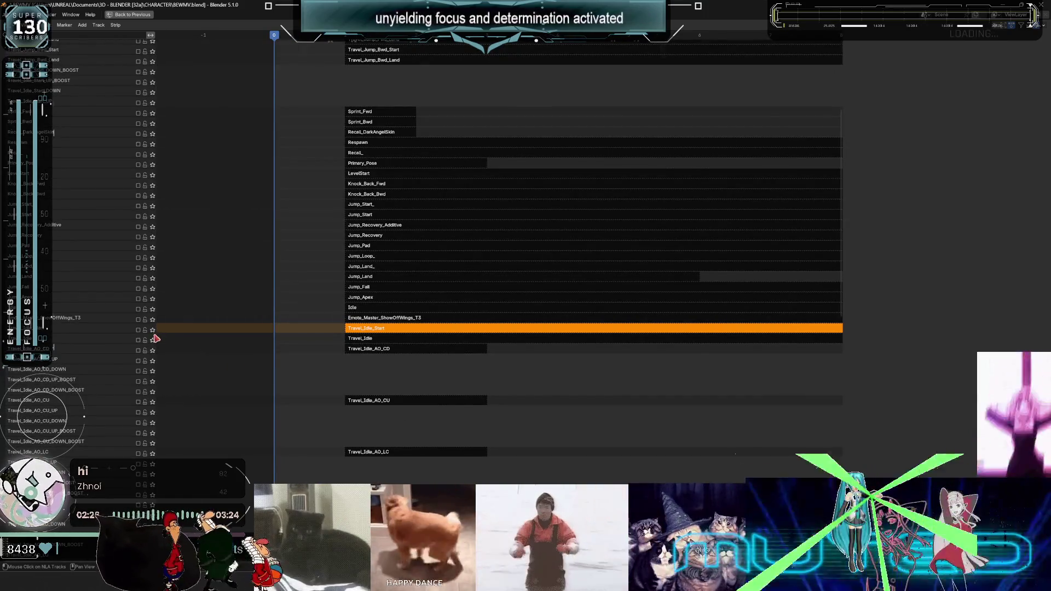
pyautogui.scroll(5, 112, 359)
pyautogui.scroll(2, 111, 359)
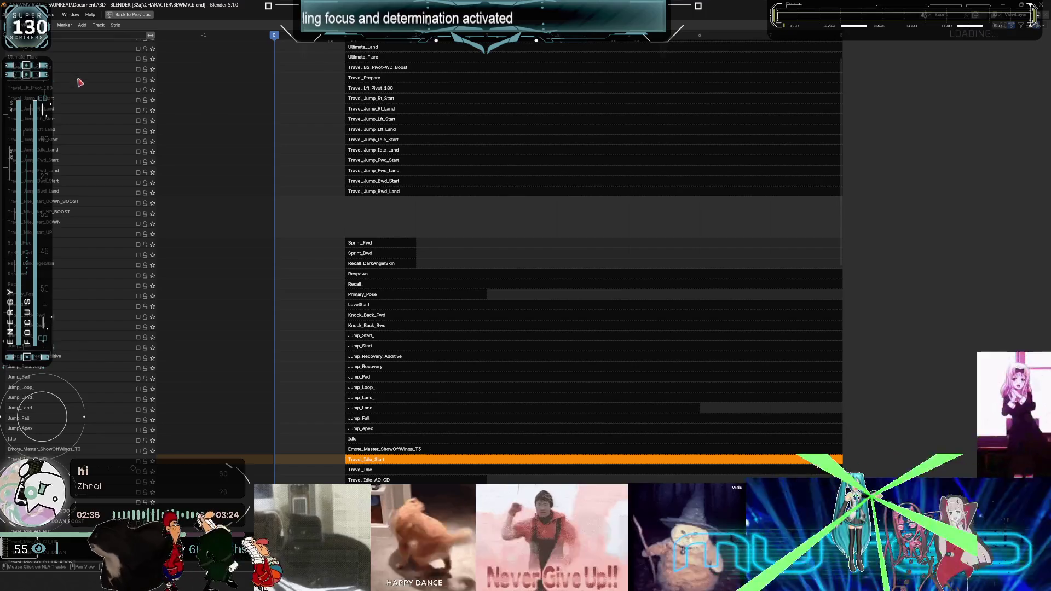
pyautogui.scroll(3, 82, 260)
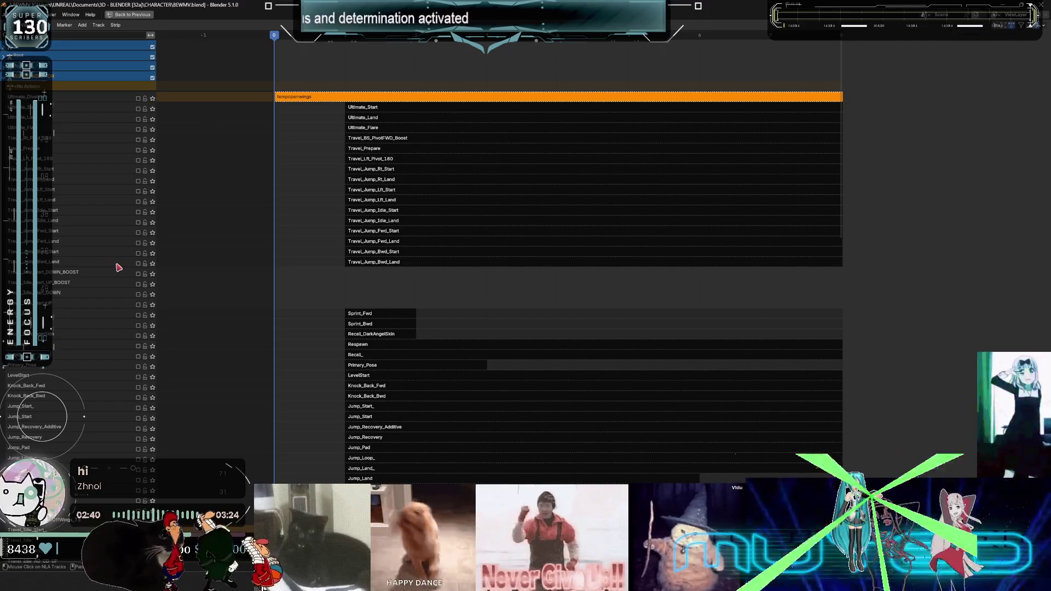
pyautogui.scroll(-10, 132, 299)
pyautogui.scroll(-15, 70, 351)
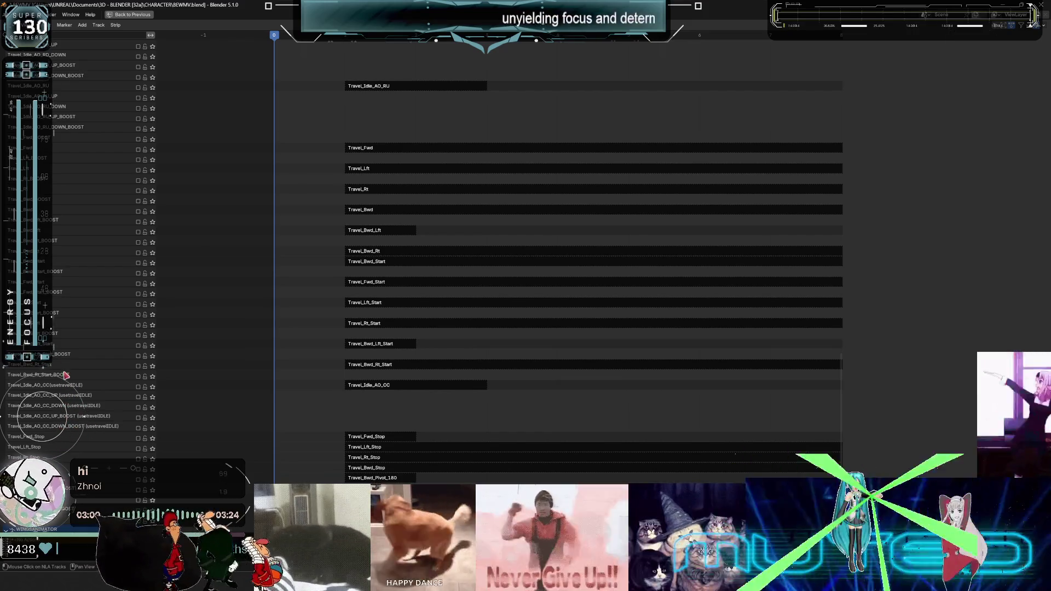
pyautogui.scroll(10, 66, 376)
pyautogui.scroll(13, 71, 363)
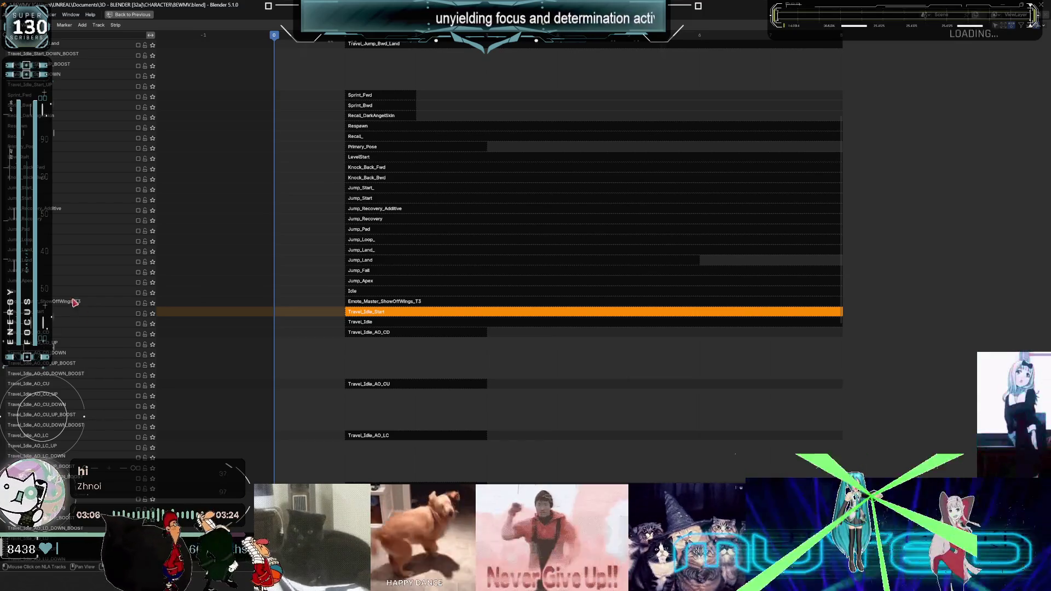
pyautogui.scroll(1, 86, 321)
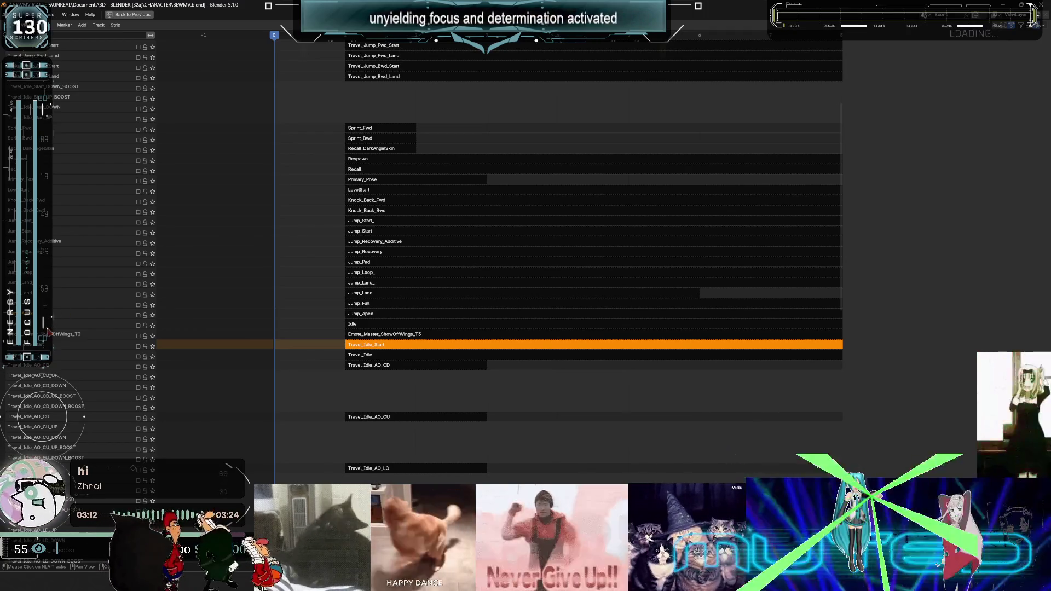
pyautogui.press('x')
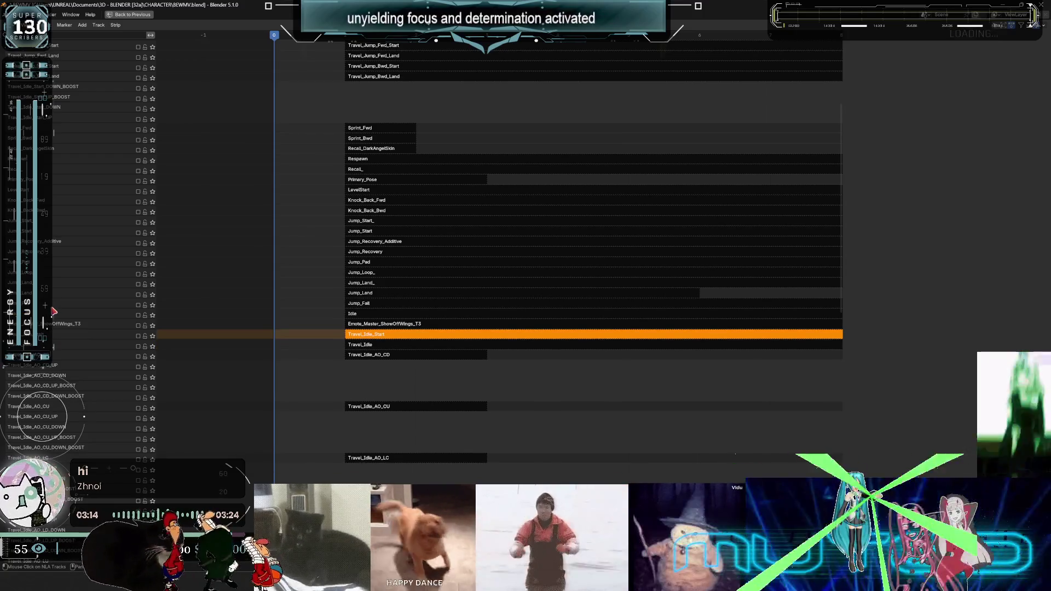
pyautogui.press('x')
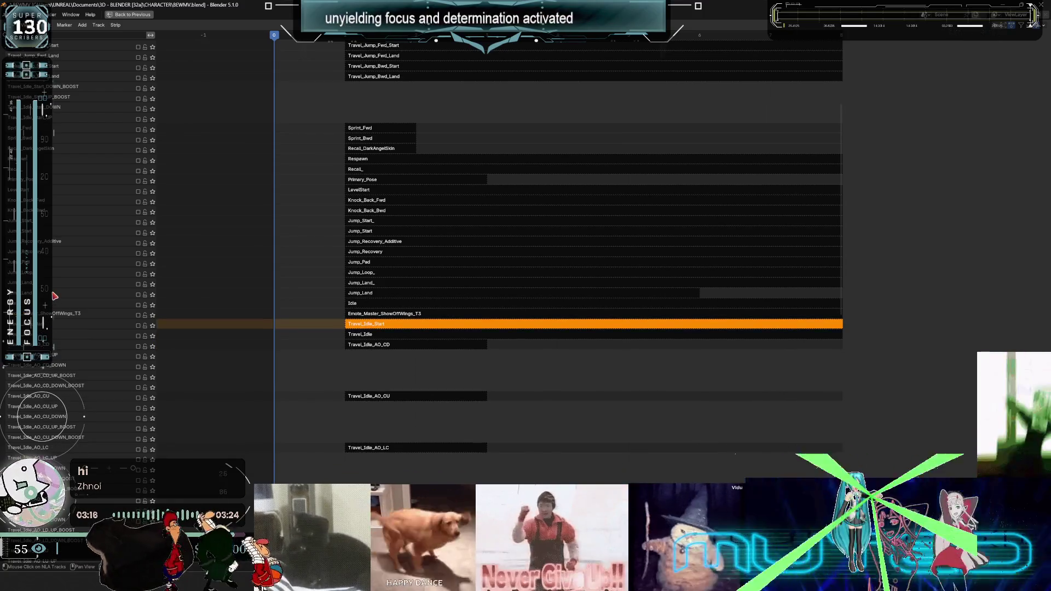
pyautogui.press('x')
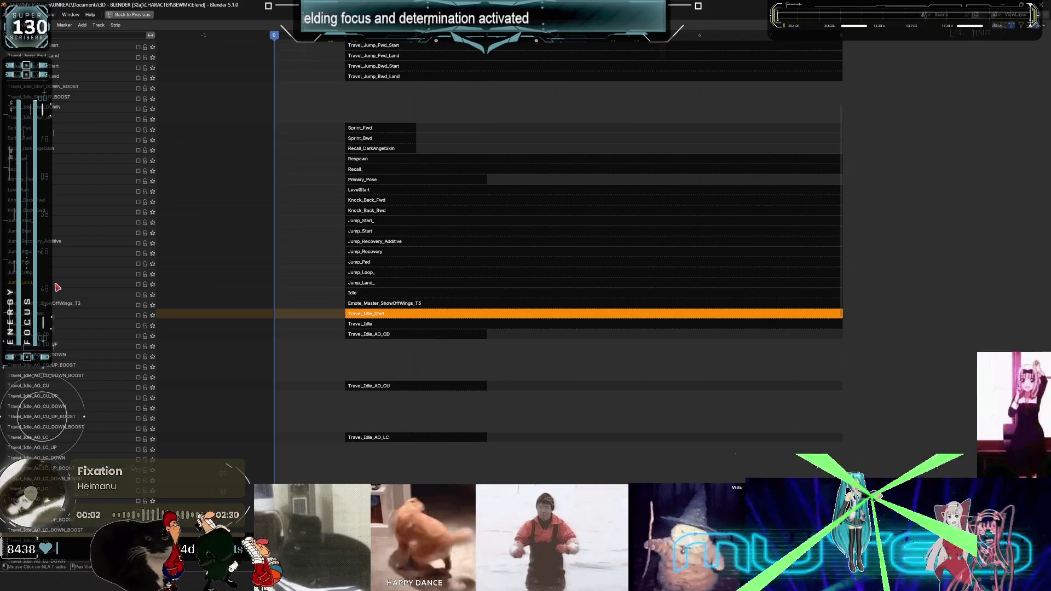
pyautogui.scroll(3, 57, 288)
pyautogui.scroll(8, 54, 291)
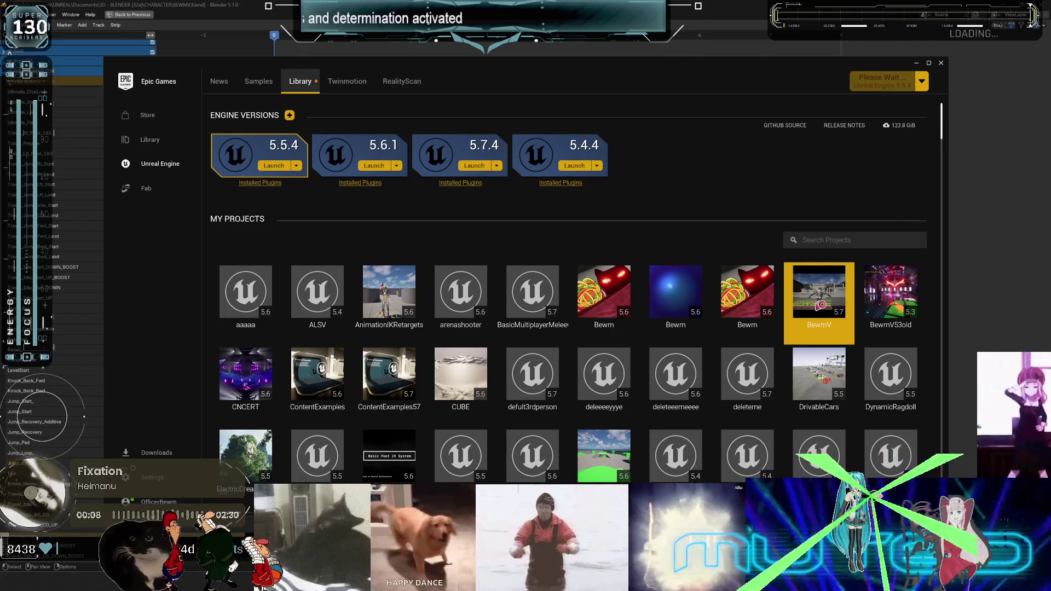
# Launch the BewmV project from My Projects in the Epic Games Launcher library.
pyautogui.moveTo(699, 311)
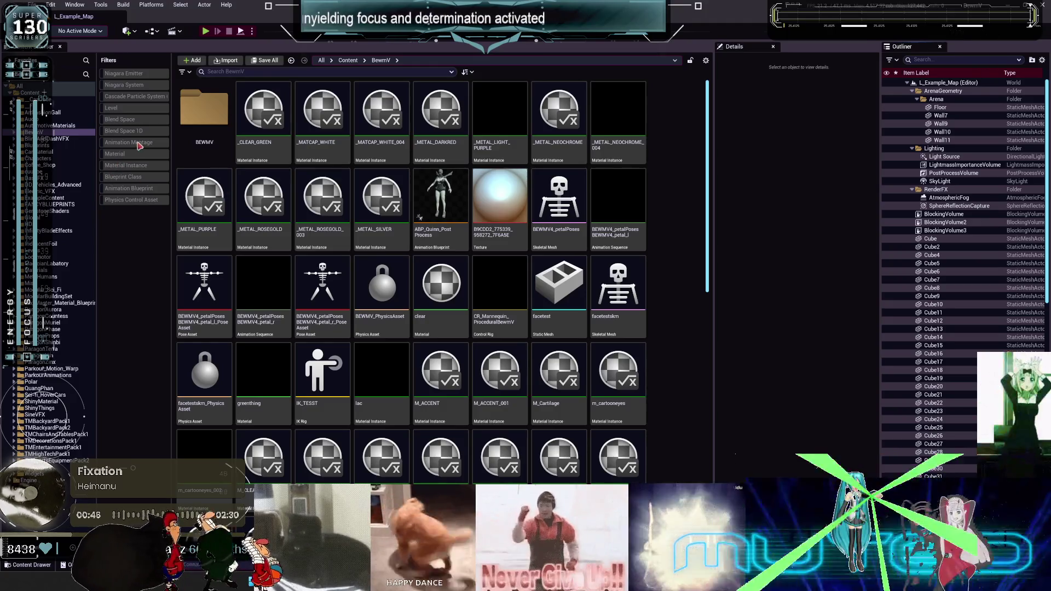
# Filter the Content Browser to Animation Blueprint and open Temp_AnimBlueprint.
pyautogui.click(141, 190)
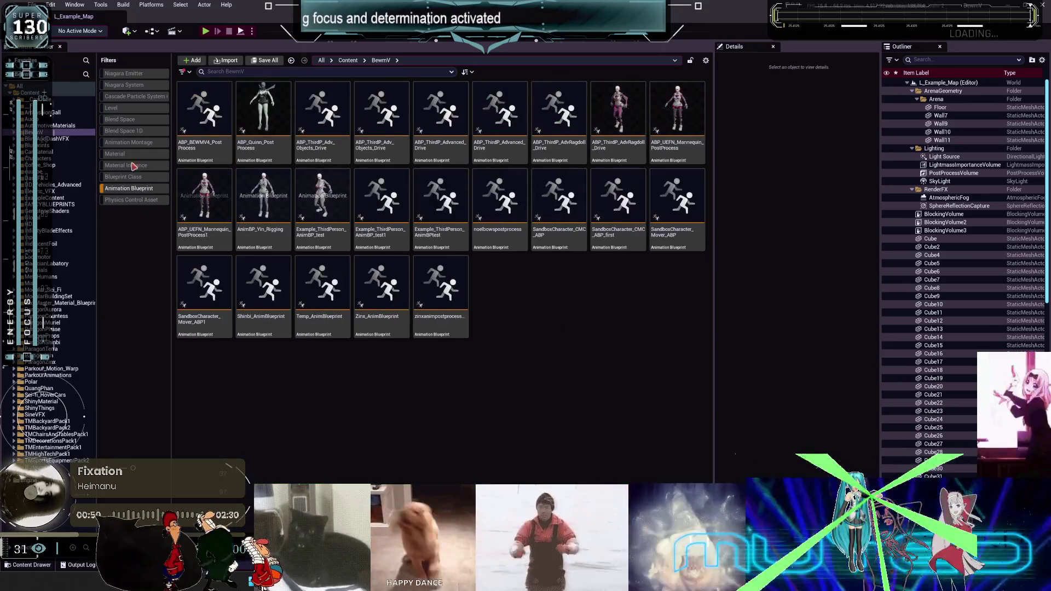
pyautogui.click(320, 270)
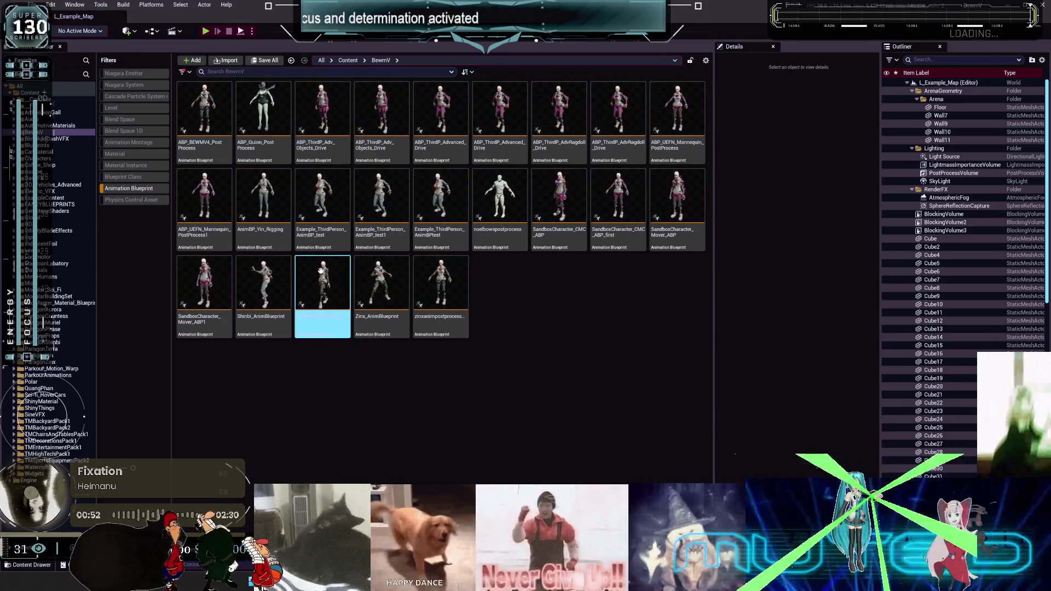
pyautogui.doubleClick(321, 270)
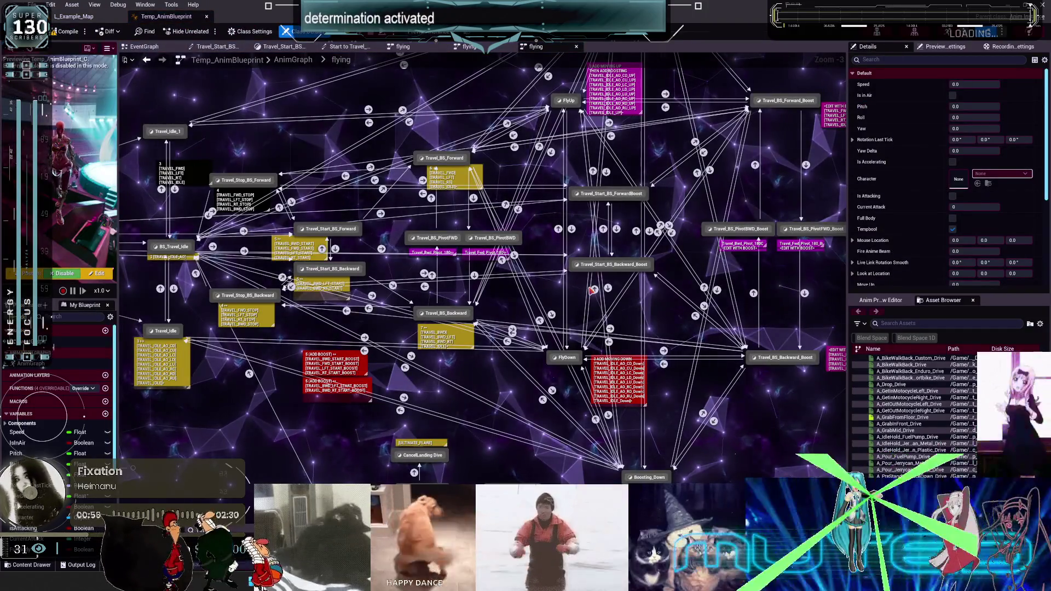
# Open the EPICLANDING state and its Ultimate_Land animation, then return to Blender.
pyautogui.moveTo(249, 383)
pyautogui.mouseDown(button='right')
pyautogui.moveTo(249, 301)
pyautogui.moveTo(214, 160)
pyautogui.moveTo(381, 268)
pyautogui.mouseUp(button='right')
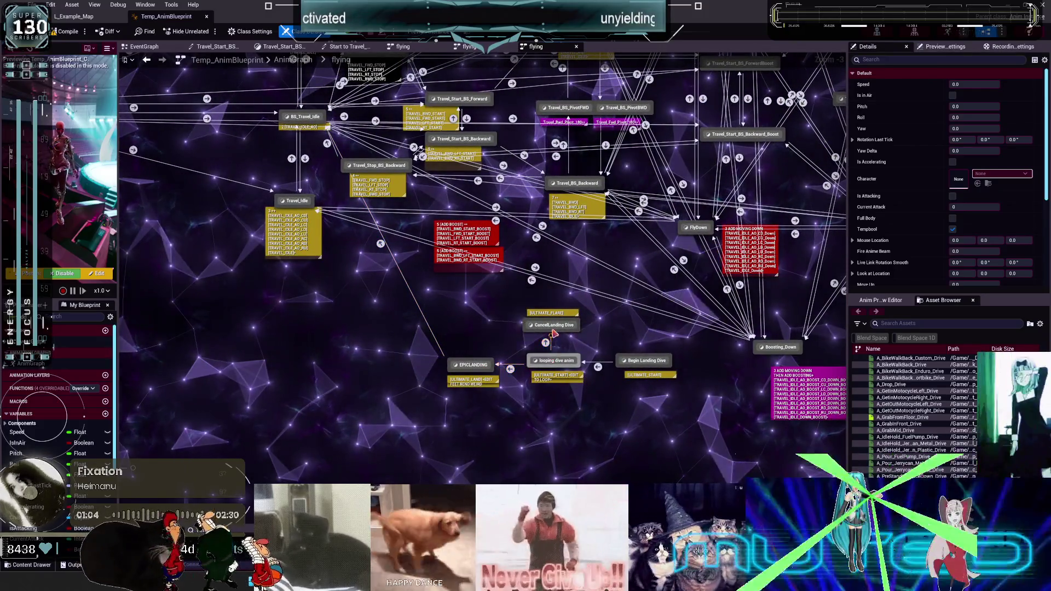
pyautogui.scroll(3, 668, 337)
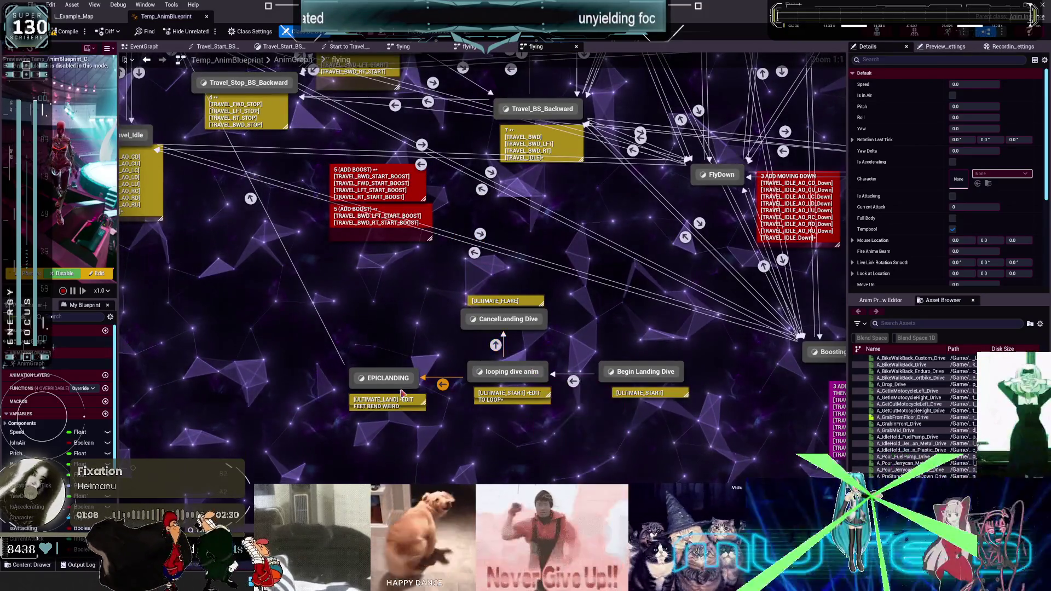
pyautogui.doubleClick(387, 378)
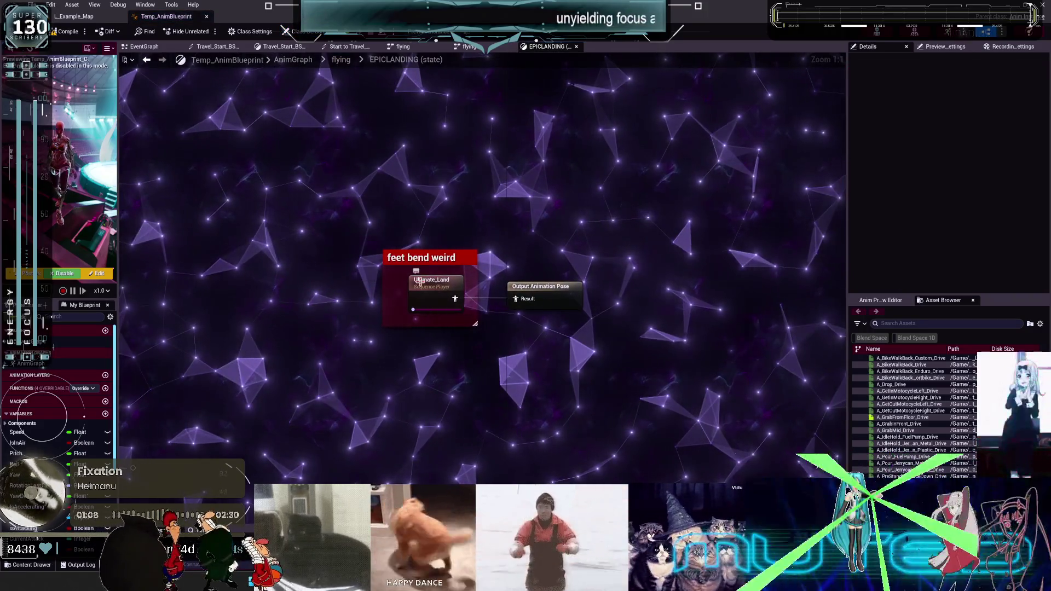
pyautogui.doubleClick(418, 281)
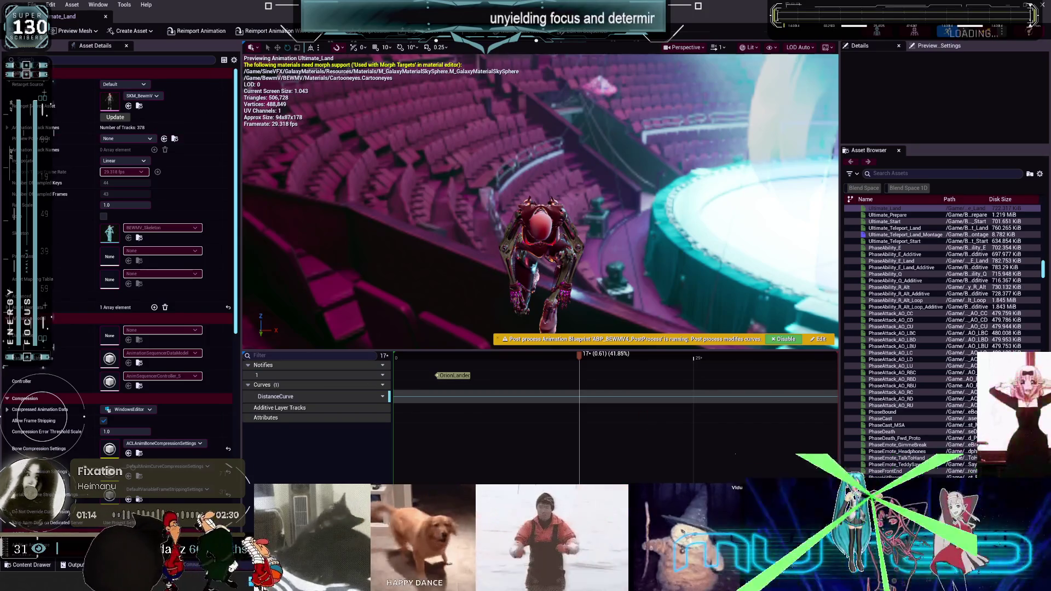
pyautogui.hotkey('alt', 'Tab')
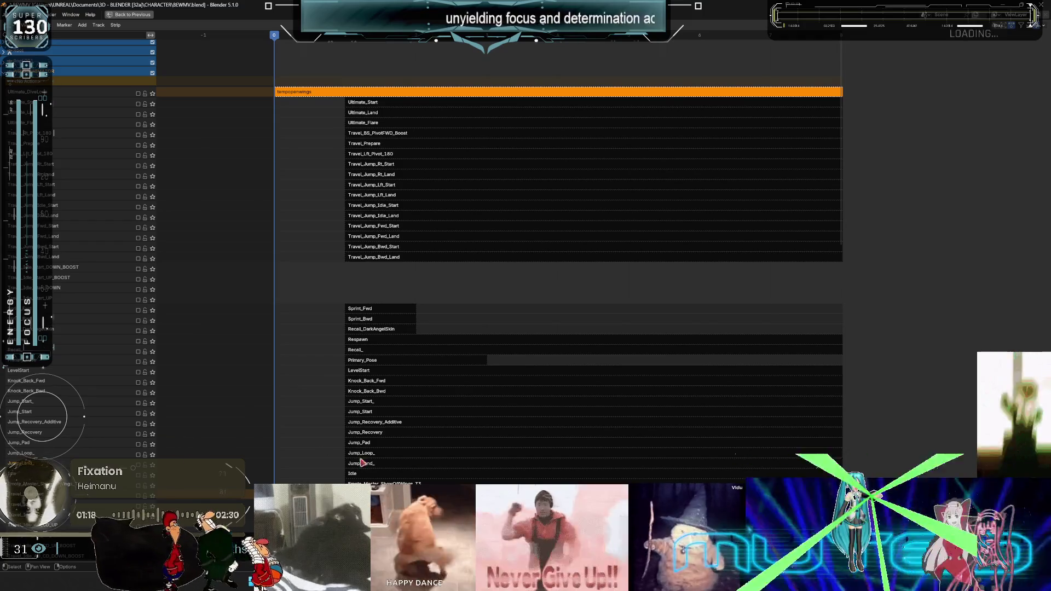
pyautogui.scroll(-3, 77, 431)
pyautogui.click(77, 431)
pyautogui.scroll(-15, 77, 431)
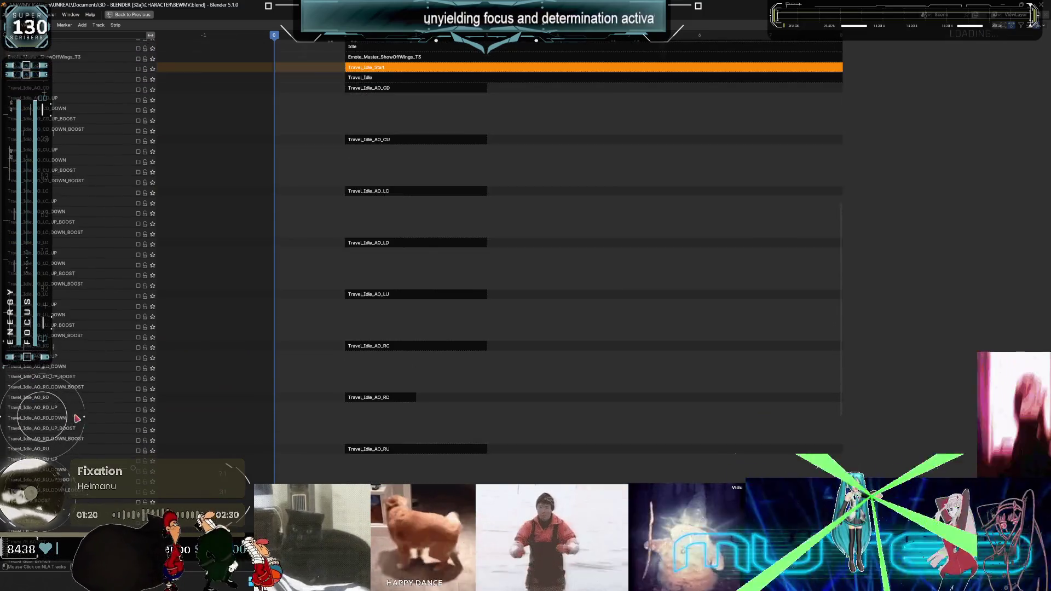
pyautogui.scroll(-5, 82, 431)
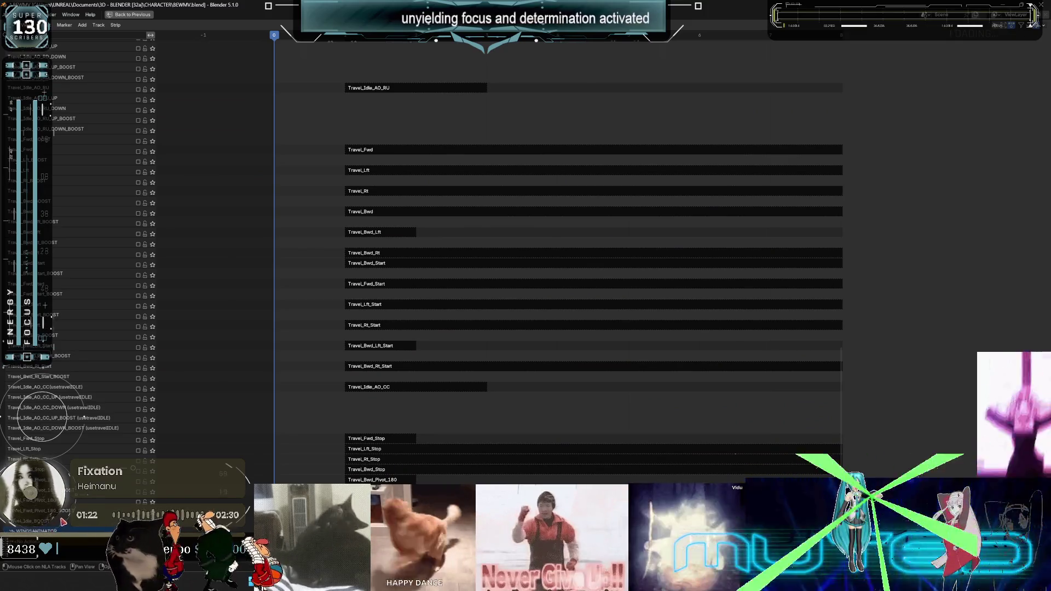
pyautogui.scroll(20, 58, 462)
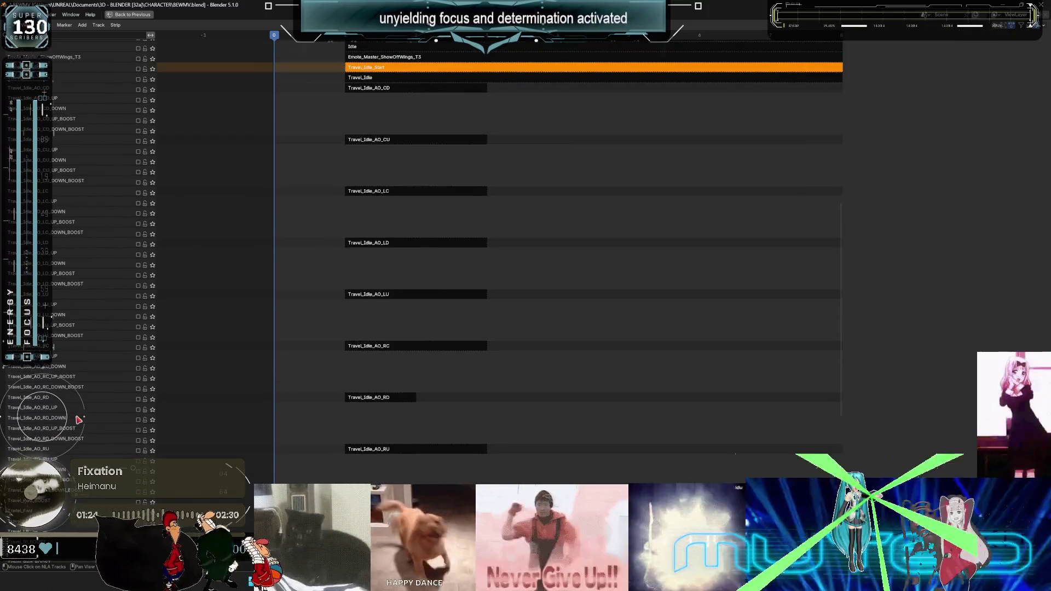
pyautogui.scroll(5, 78, 420)
pyautogui.scroll(4, 62, 453)
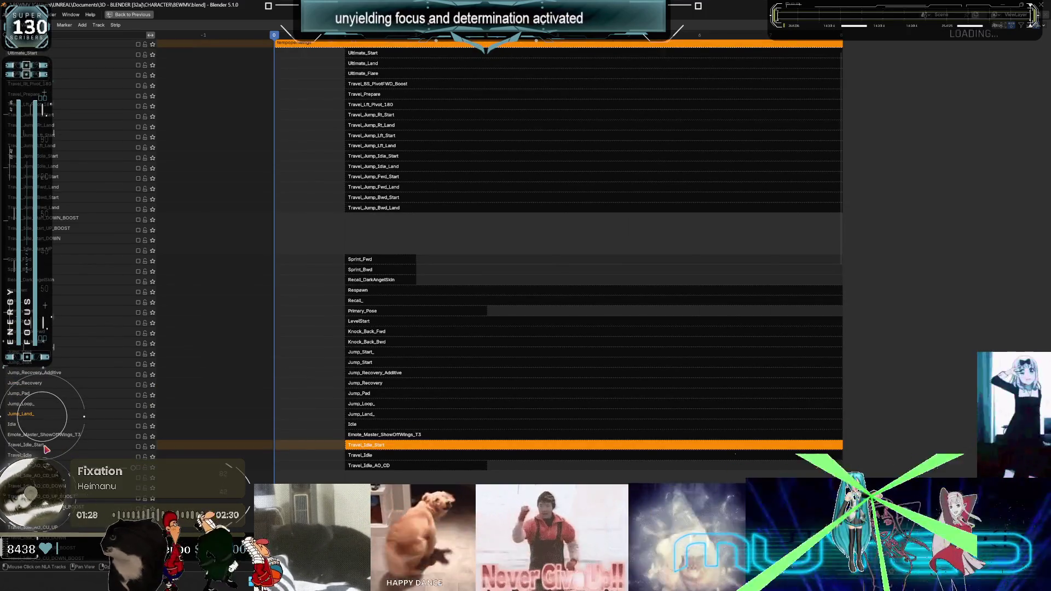
pyautogui.scroll(2, 68, 293)
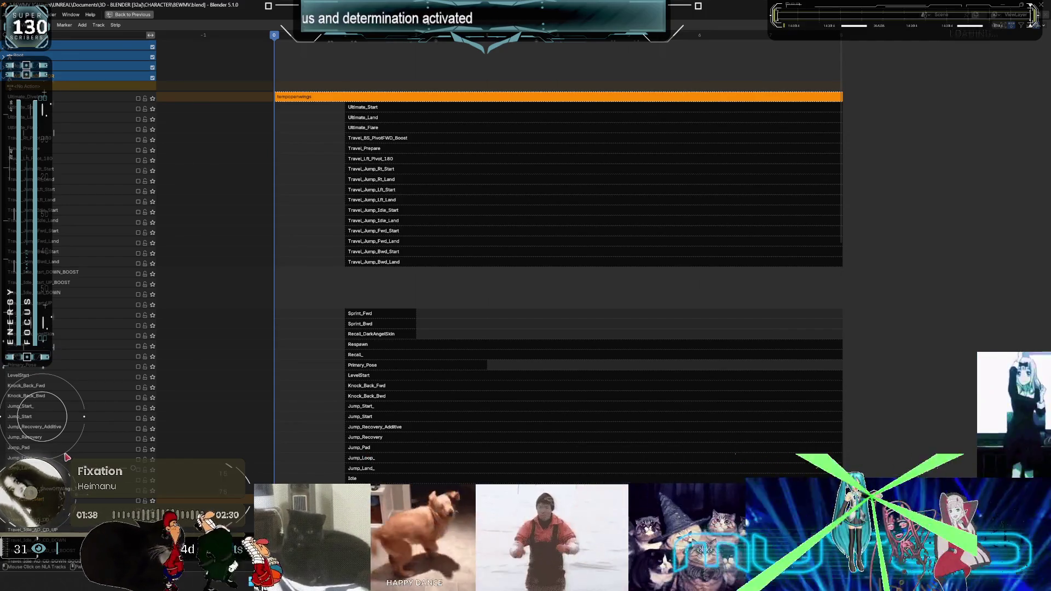
pyautogui.scroll(-3, 67, 456)
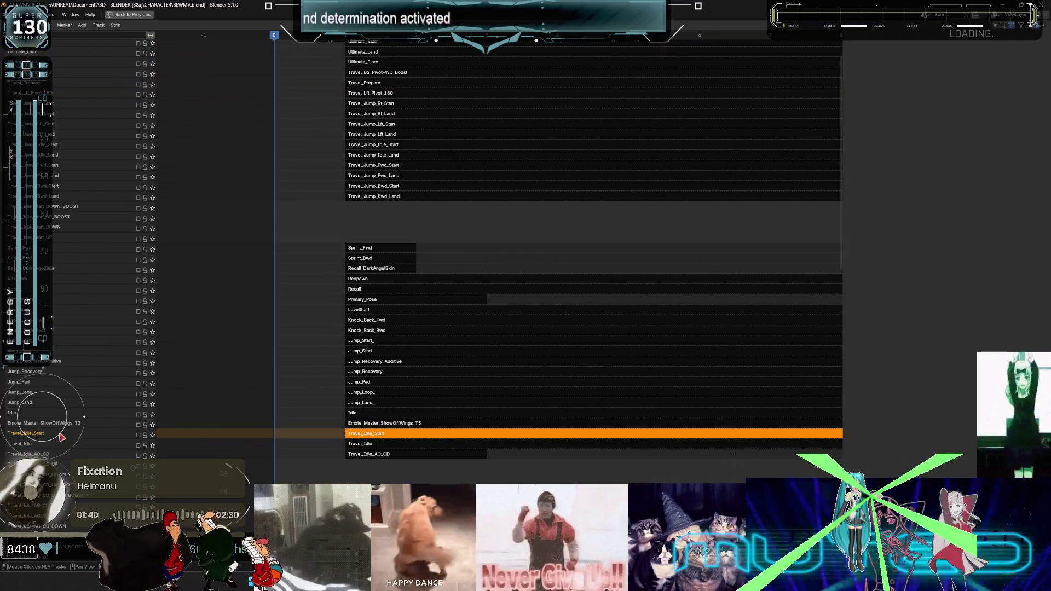
pyautogui.scroll(-11, 61, 437)
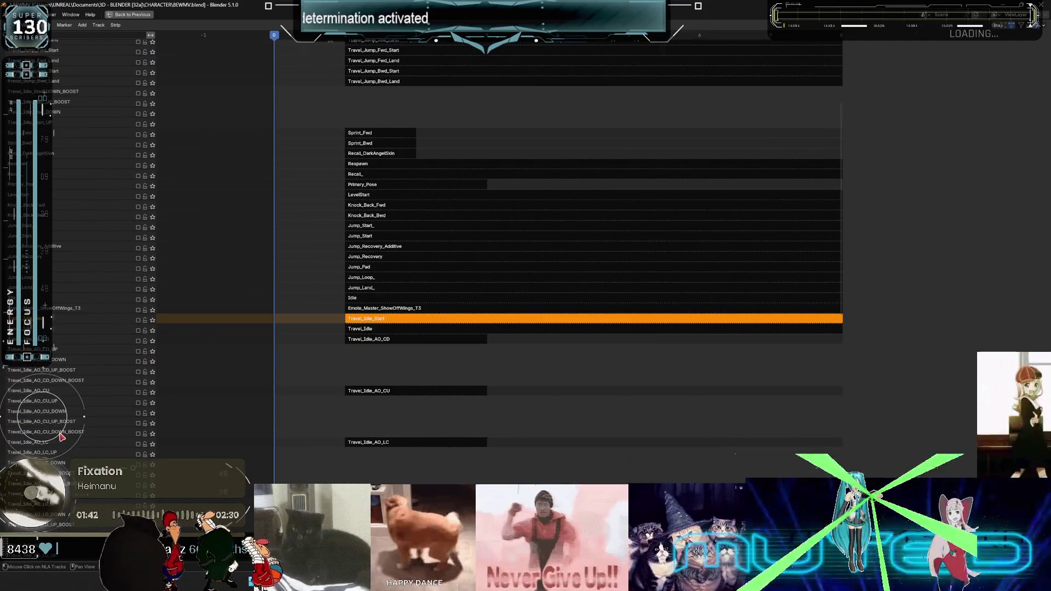
pyautogui.scroll(-14, 61, 437)
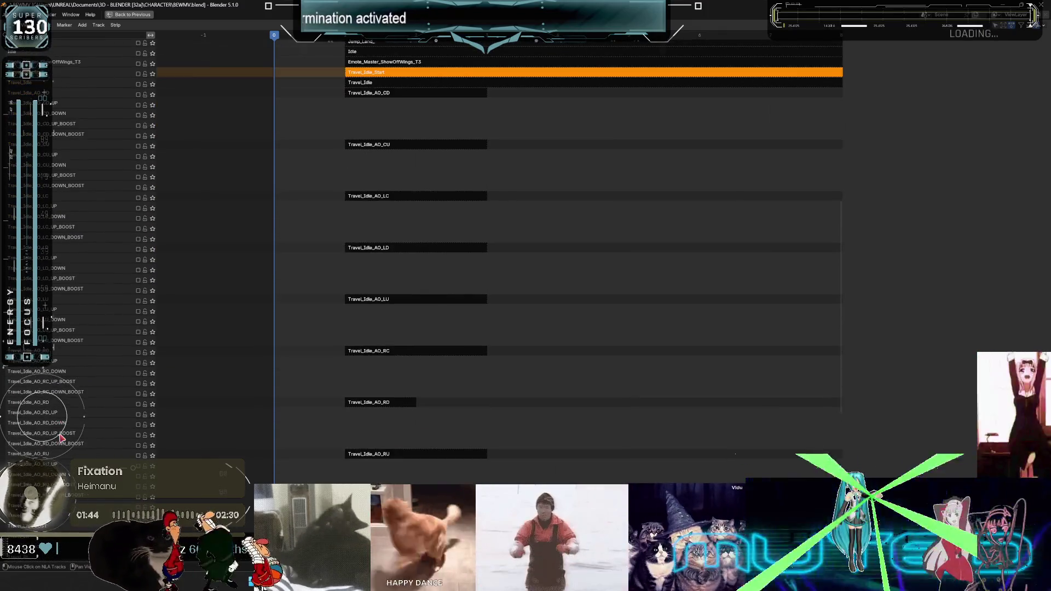
pyautogui.scroll(-6, 62, 438)
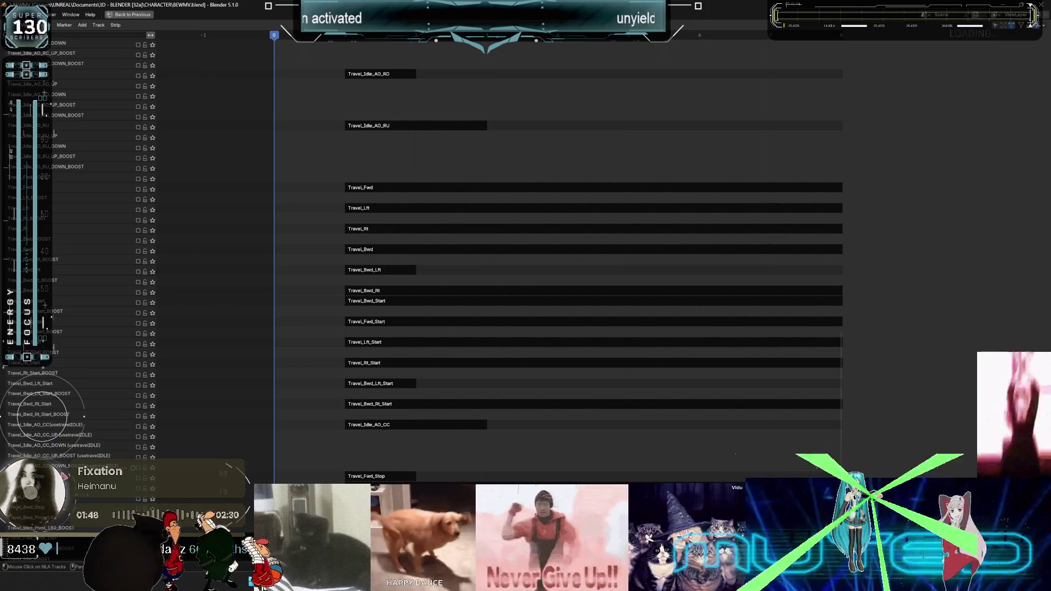
pyautogui.scroll(-2, 61, 437)
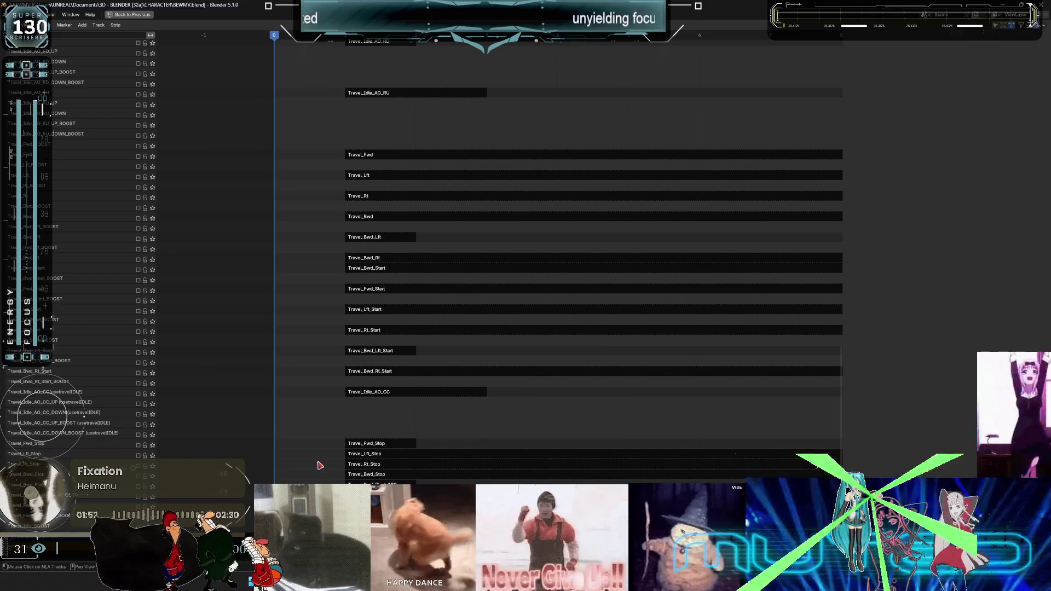
pyautogui.click(378, 445)
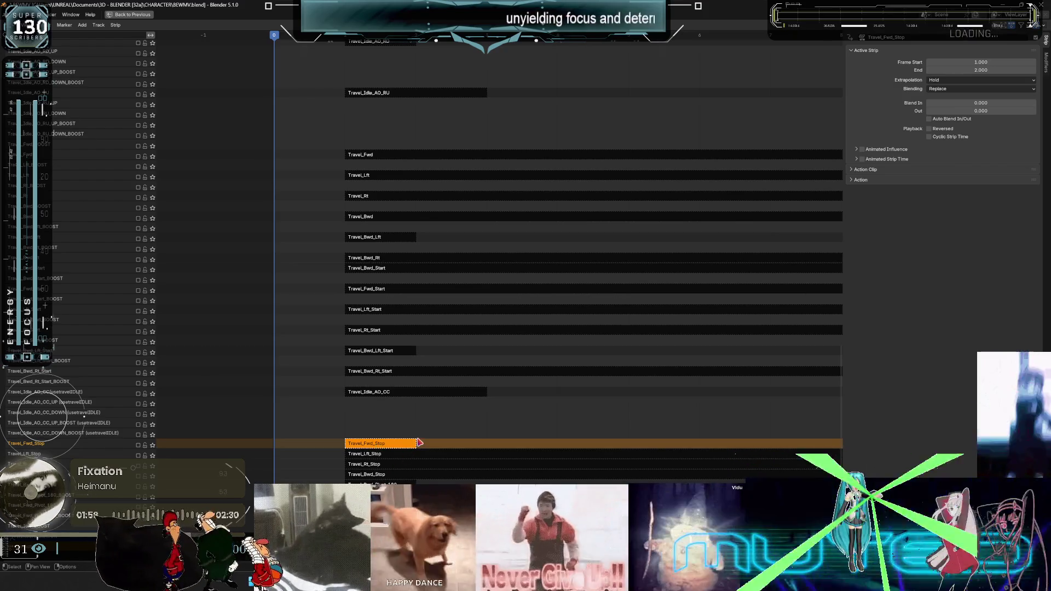
# Start tweaking the Travel strip's action, then exit tweak mode.
pyautogui.scroll(-6, 427, 442)
pyautogui.moveTo(474, 435); pyautogui.dragTo(374, 452, button='middle')
pyautogui.rightClick(375, 463)
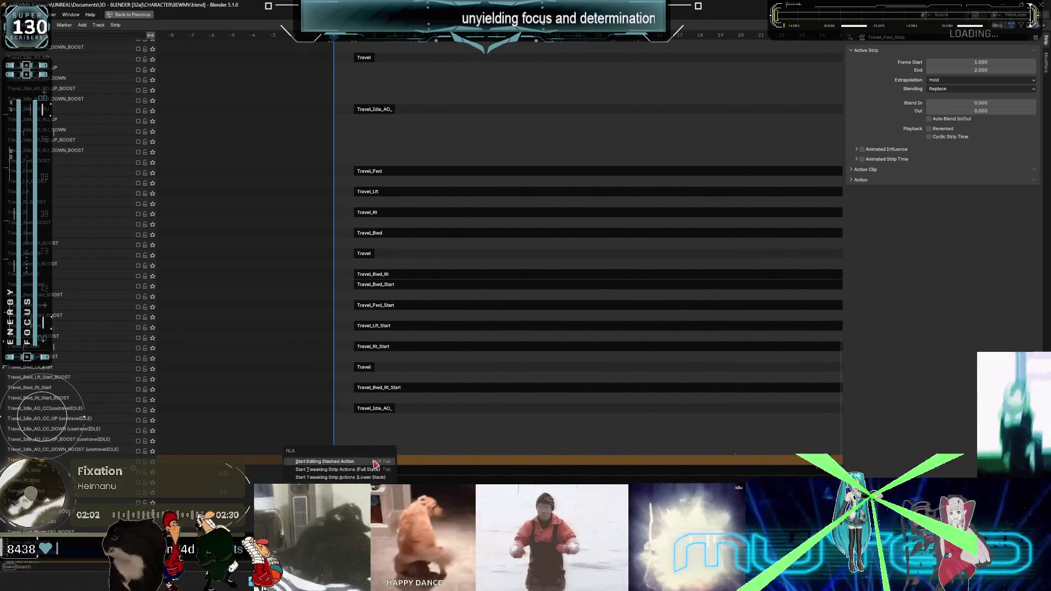
pyautogui.press('Return')
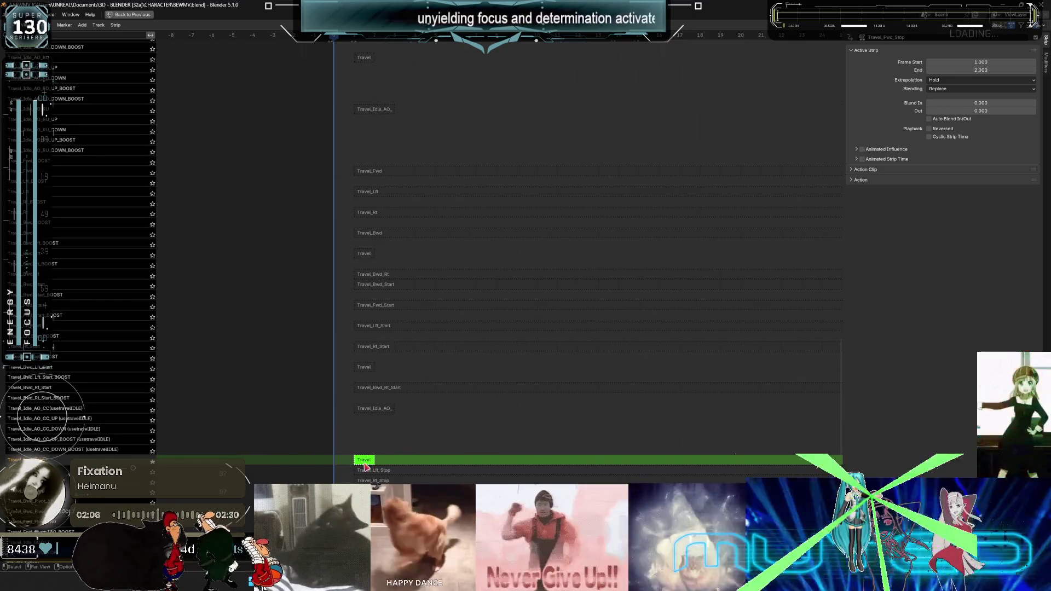
pyautogui.press('Tab')
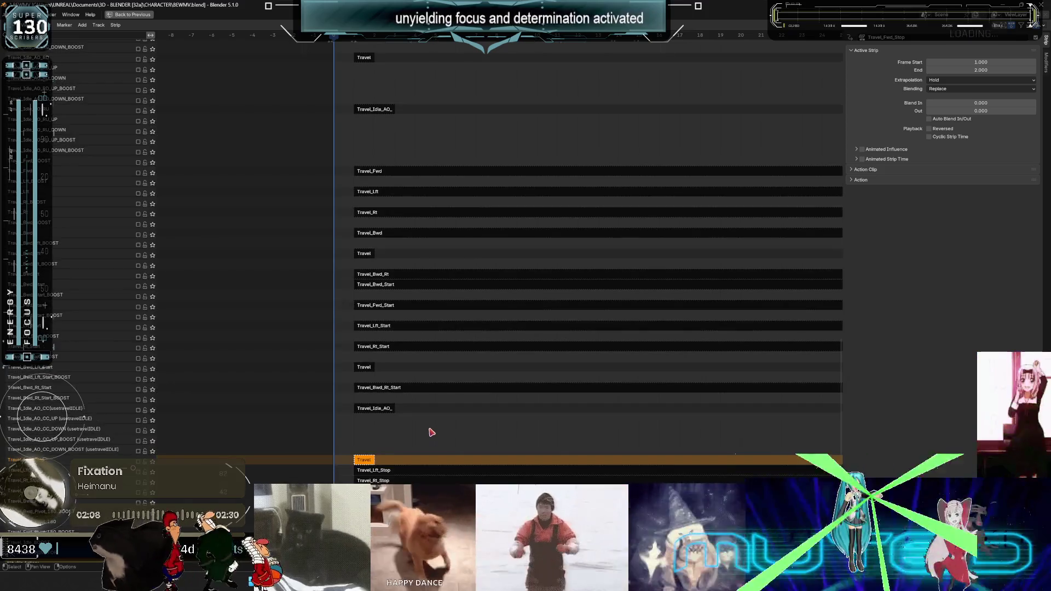
# Fit all strips into view, zoom on their start, and switch to Unreal Engine.
pyautogui.press('Home')
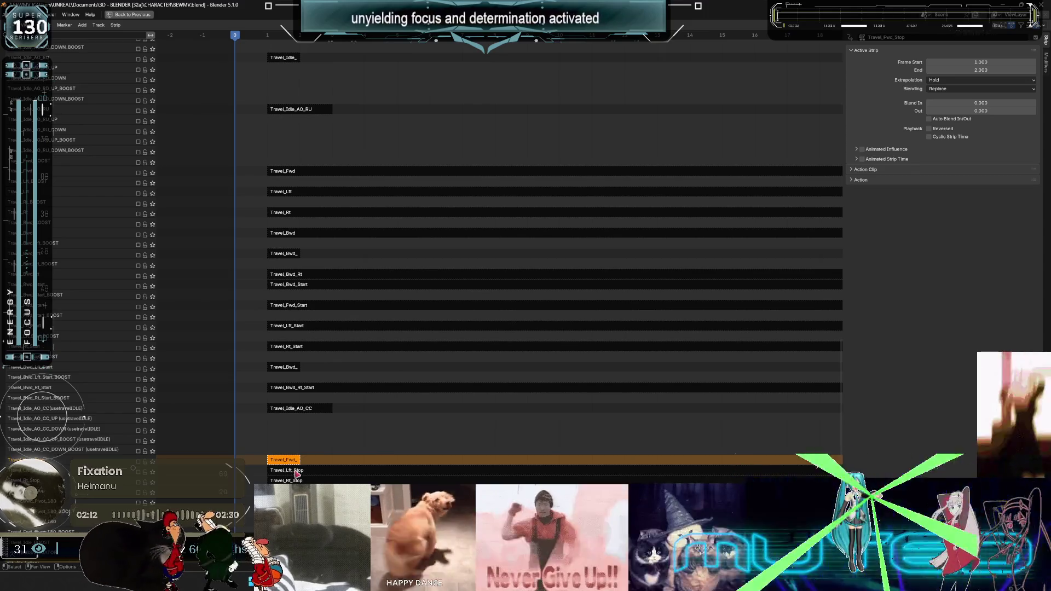
pyautogui.moveTo(304, 464)
pyautogui.keyDown('ctrl'); pyautogui.mouseDown(button='middle')
pyautogui.moveTo(263, 465)
pyautogui.moveTo(351, 461)
pyautogui.mouseUp(button='middle'); pyautogui.keyUp('ctrl')
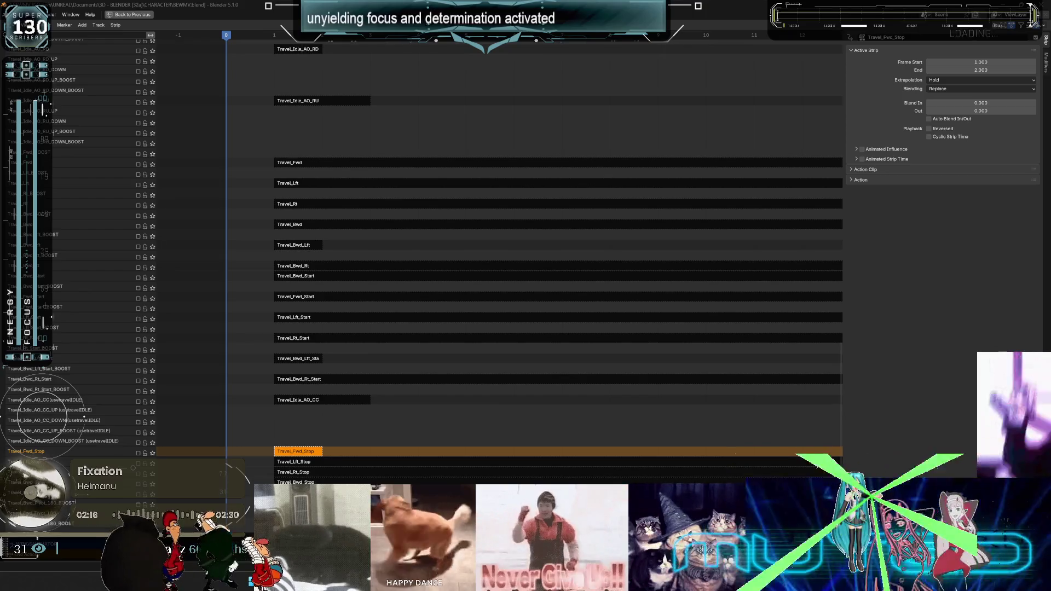
pyautogui.hotkey('alt', 'Tab')
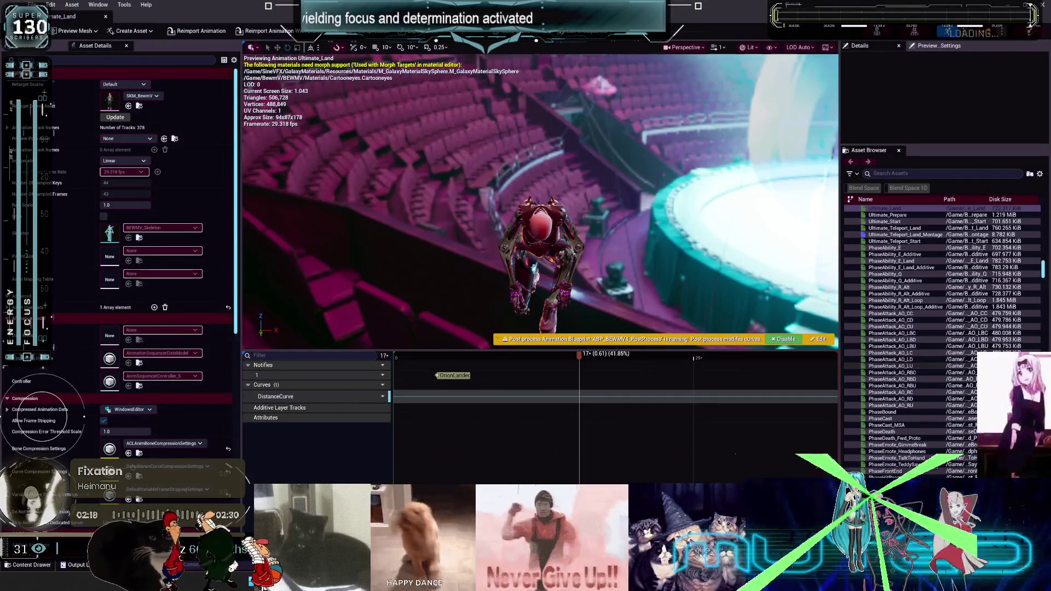
# Open the Travel_Fwd_Stop animation asset from the Asset Browser.
pyautogui.scroll(6, 925, 372)
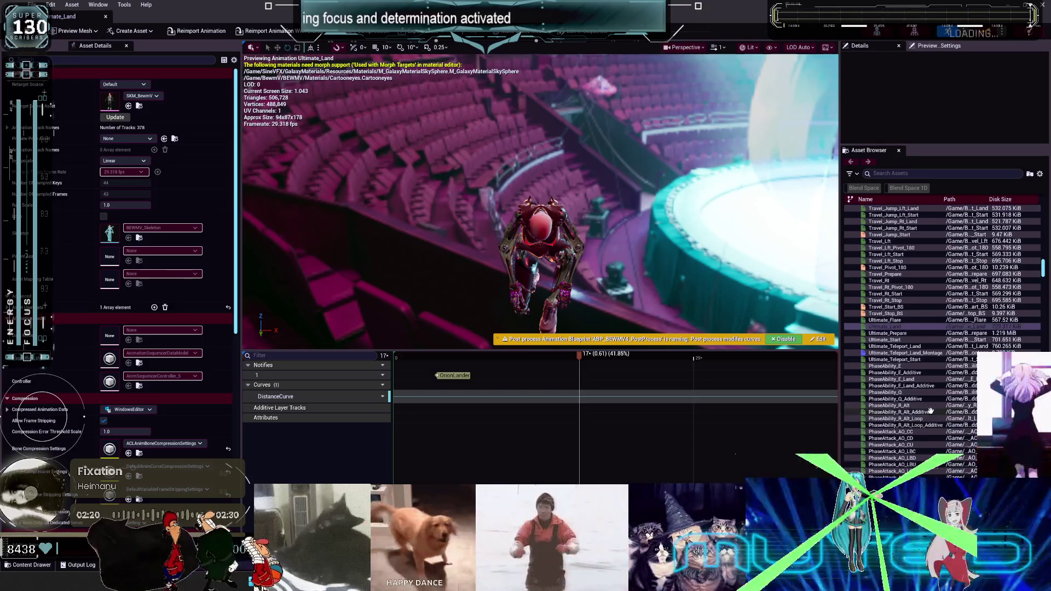
pyautogui.scroll(12, 903, 329)
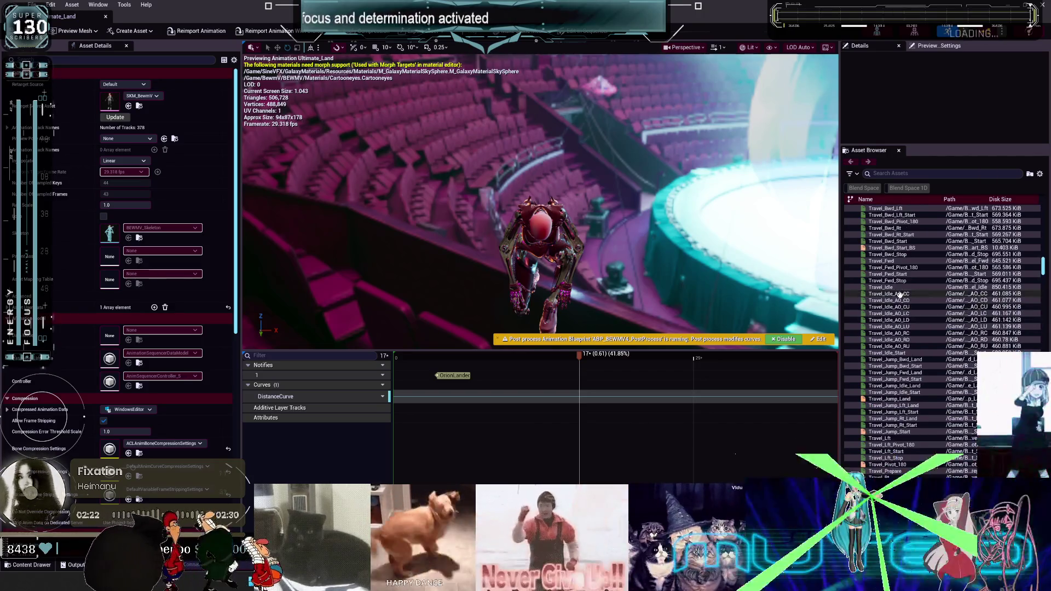
pyautogui.doubleClick(892, 319)
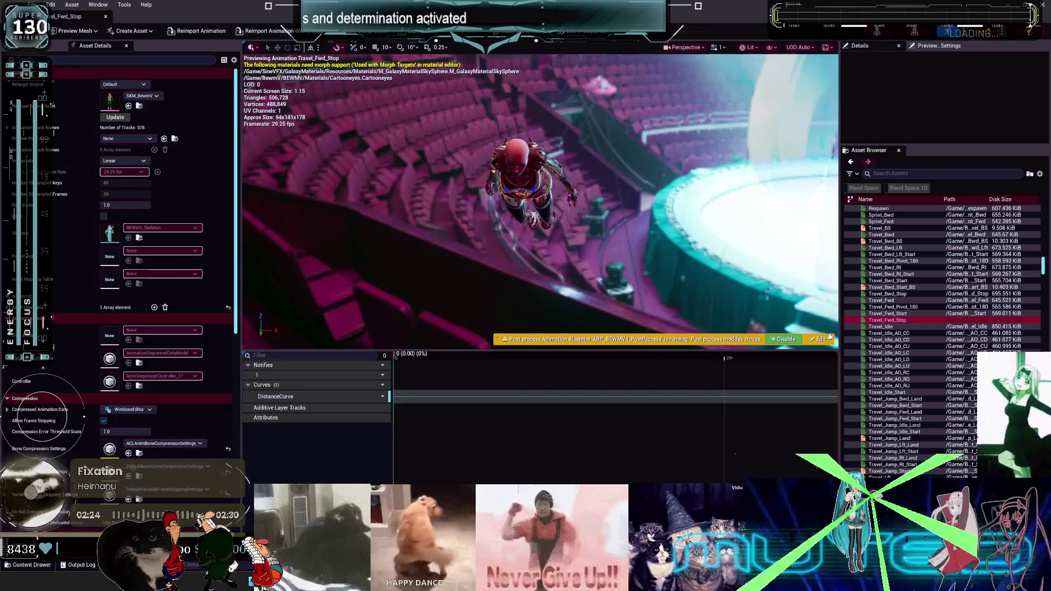
# Scrub Travel_Fwd_Stop to frame 29 and play it to the end, then return to Blender.
pyautogui.moveTo(422, 364)
pyautogui.mouseDown()
pyautogui.moveTo(821, 371)
pyautogui.moveTo(390, 396)
pyautogui.moveTo(567, 382)
pyautogui.moveTo(795, 387)
pyautogui.mouseUp()
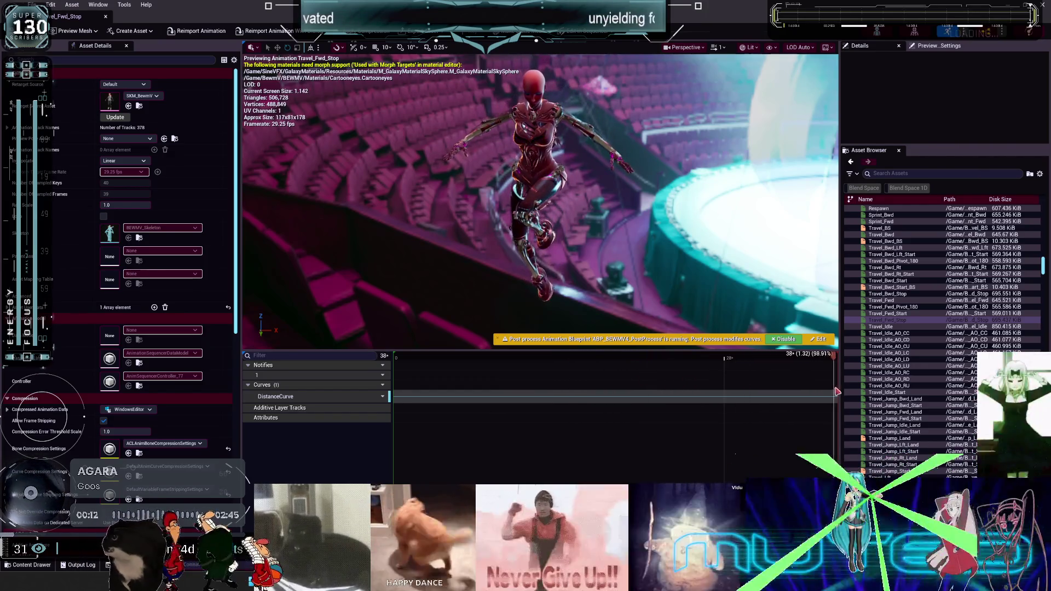
pyautogui.moveTo(803, 390)
pyautogui.mouseDown()
pyautogui.moveTo(418, 386)
pyautogui.moveTo(832, 365)
pyautogui.moveTo(826, 389)
pyautogui.moveTo(481, 391)
pyautogui.moveTo(687, 382)
pyautogui.moveTo(655, 384)
pyautogui.mouseUp()
pyautogui.press('space')
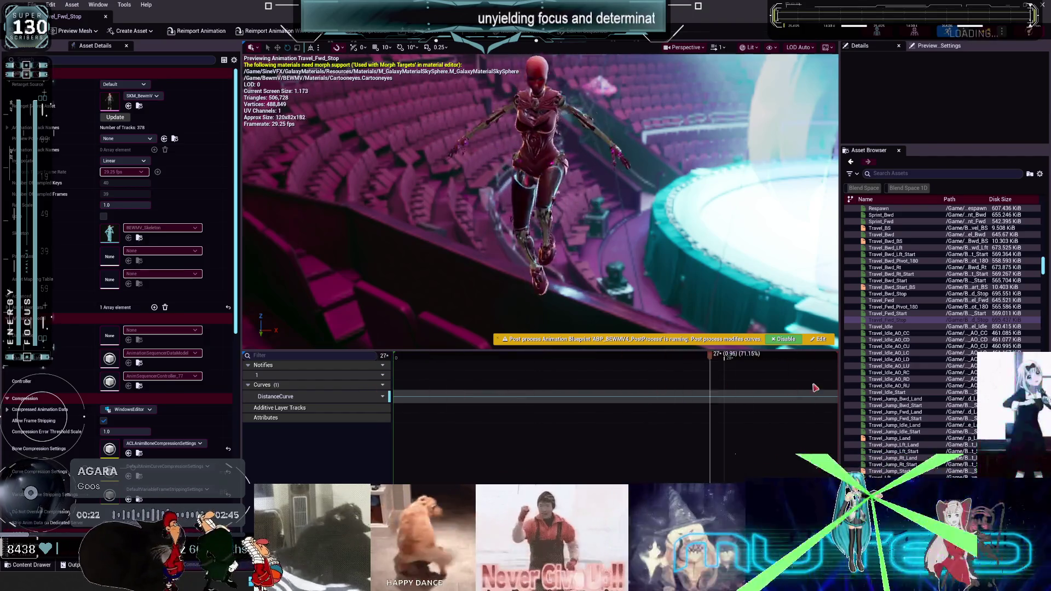
pyautogui.hotkey('alt', 'Tab')
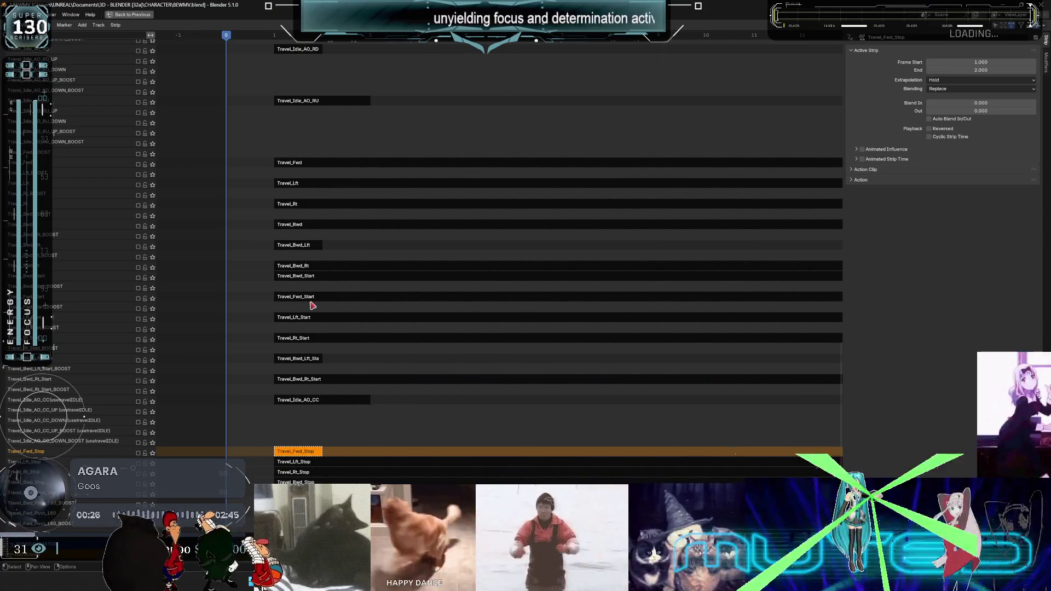
# Restore the full layout, zoom out to the whole character, and select the Root armature.
pyautogui.moveTo(312, 306); pyautogui.dragTo(436, 323, button='middle')
pyautogui.scroll(-3, 514, 307)
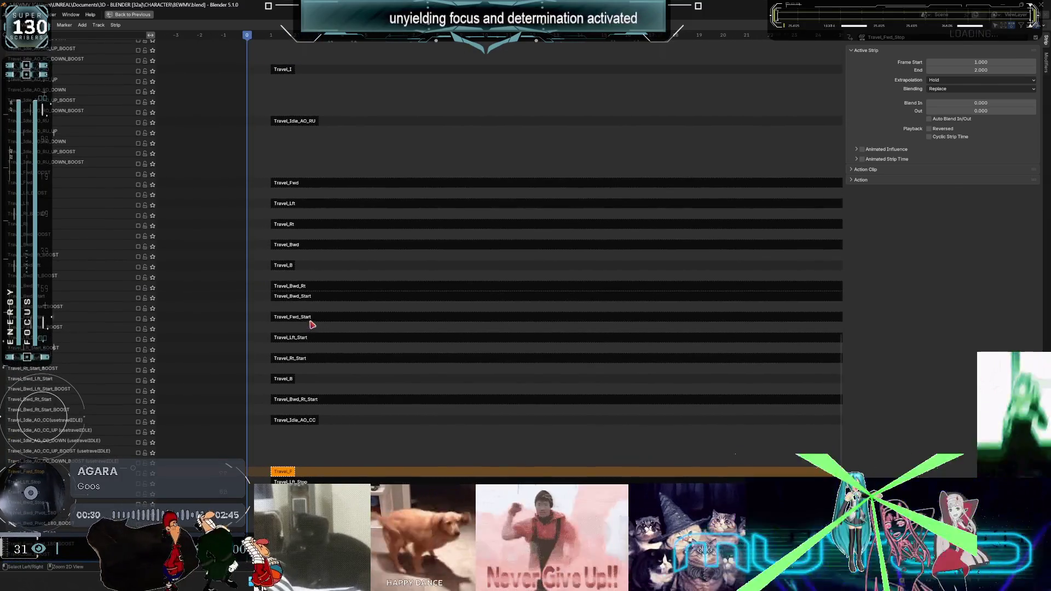
pyautogui.hotkey('ctrl', 'space')
pyautogui.scroll(-5, 428, 148)
pyautogui.keyDown('shift'); pyautogui.moveTo(460, 219); pyautogui.dragTo(464, 136, button='middle'); pyautogui.keyUp('shift')
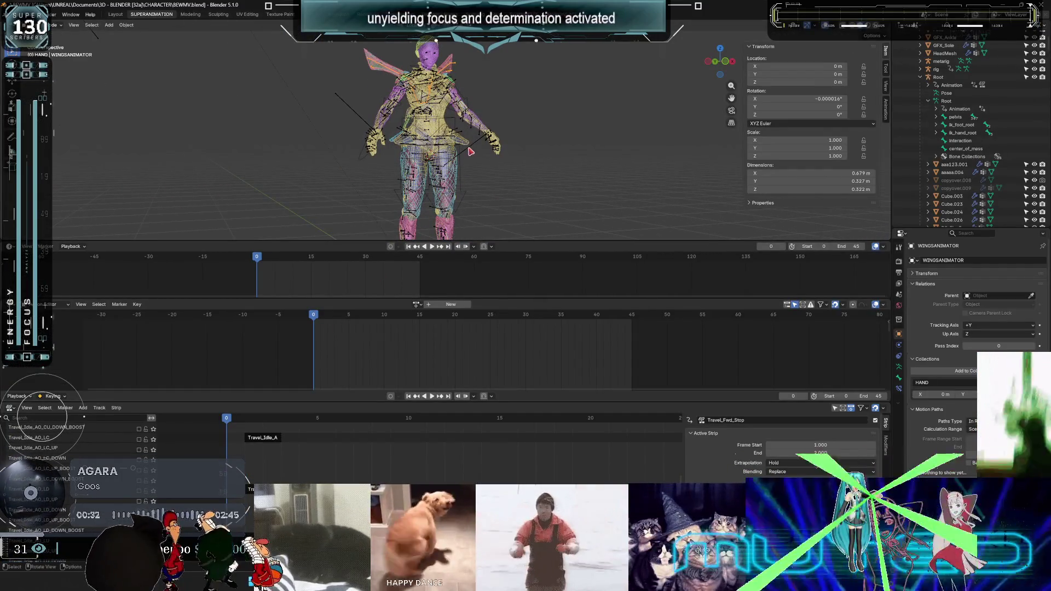
pyautogui.click(368, 459)
pyautogui.scroll(10, 246, 479)
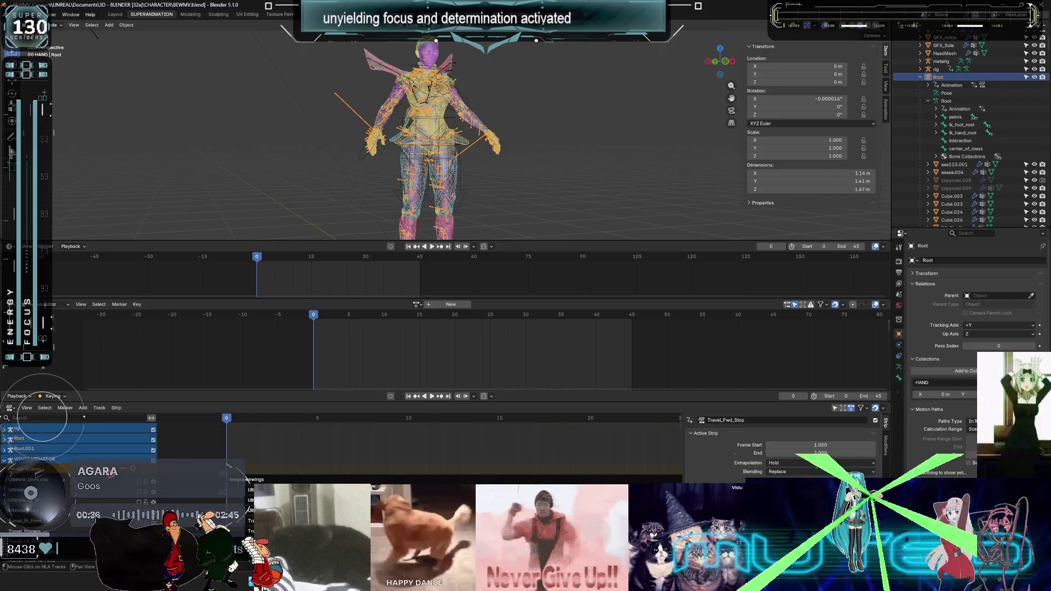
pyautogui.click(735, 453)
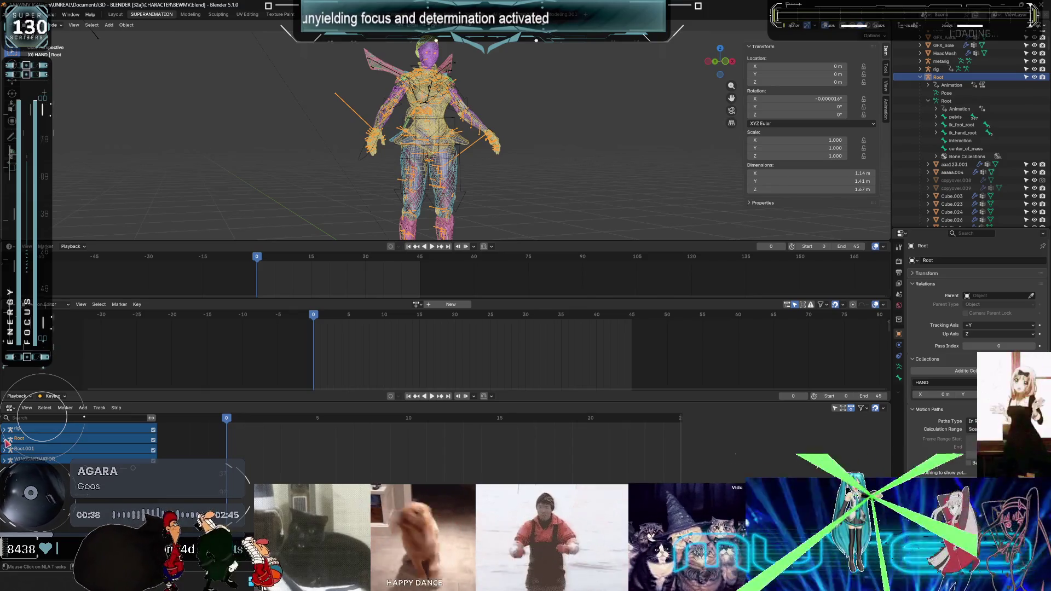
# Expand the Root channel's tracks and maximize the NLA editor.
pyautogui.click(4, 440)
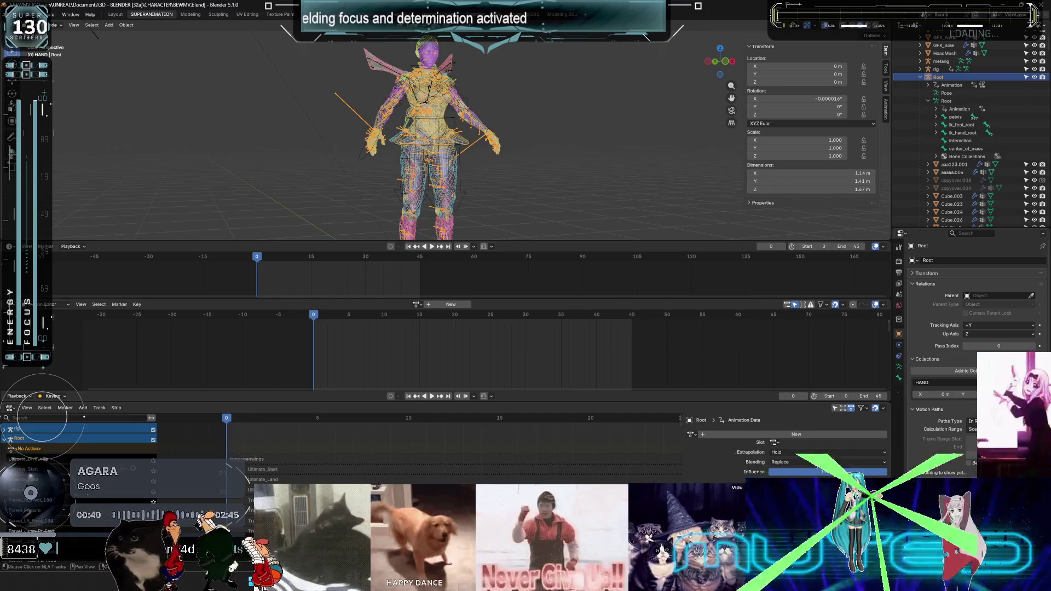
pyautogui.hotkey('ctrl', 'space')
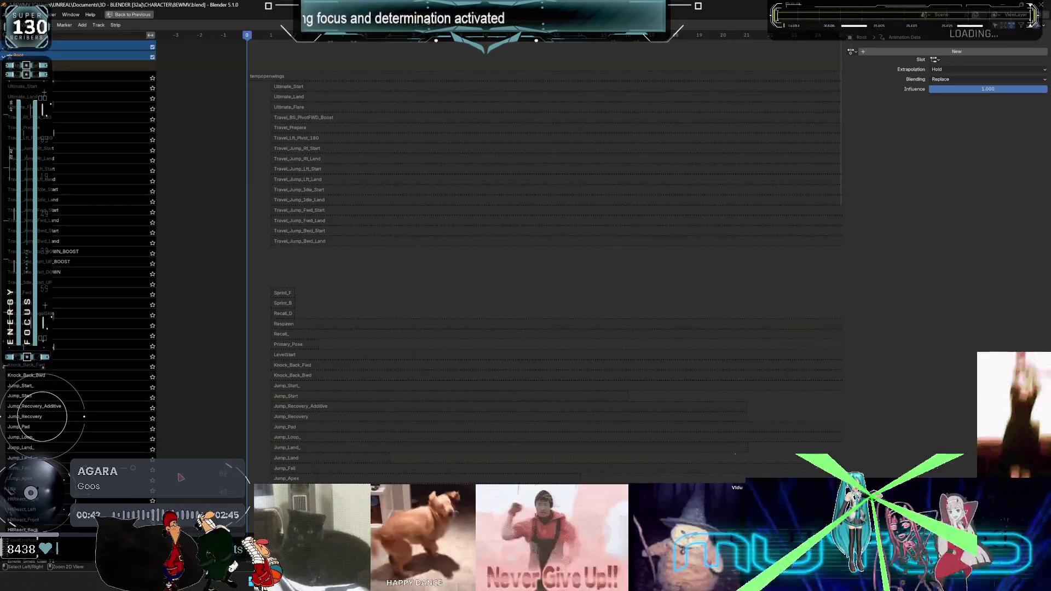
pyautogui.moveTo(251, 397)
pyautogui.mouseDown(button='middle')
pyautogui.moveTo(340, 204)
pyautogui.moveTo(348, 428)
pyautogui.mouseUp(button='middle')
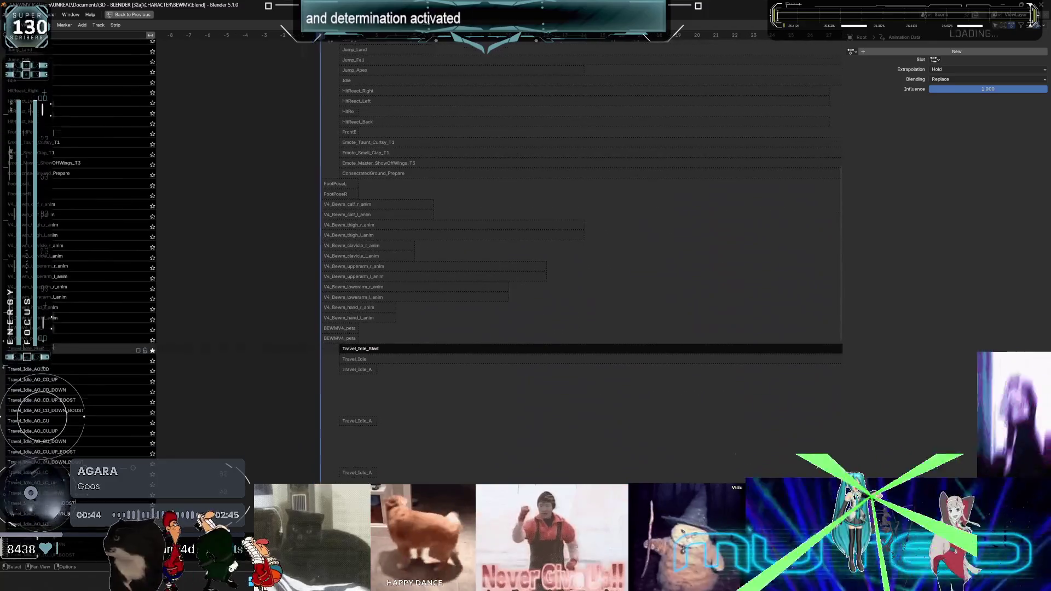
pyautogui.scroll(-15, 404, 416)
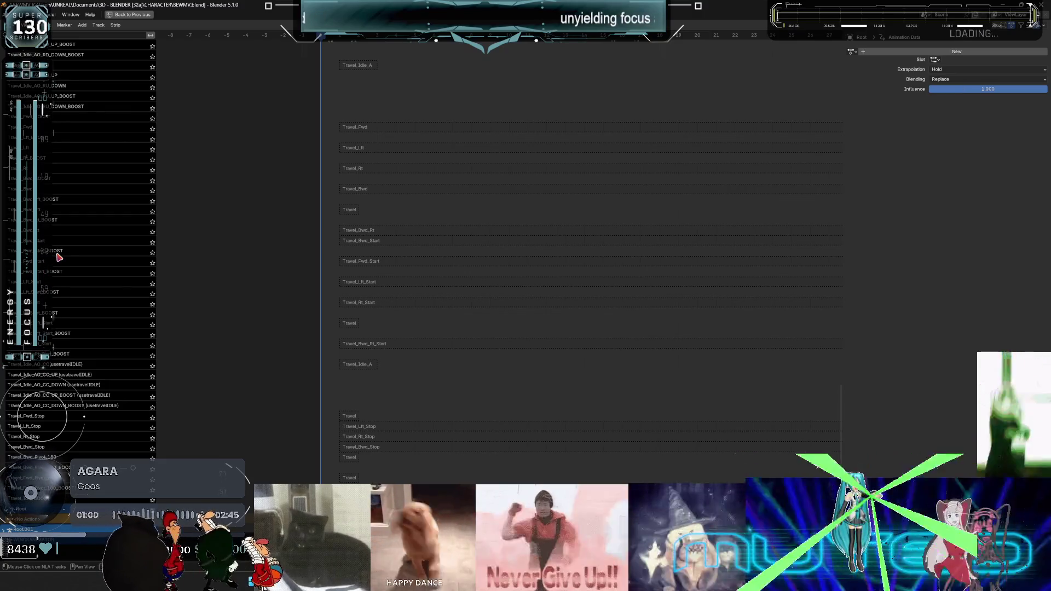
pyautogui.scroll(15, 59, 257)
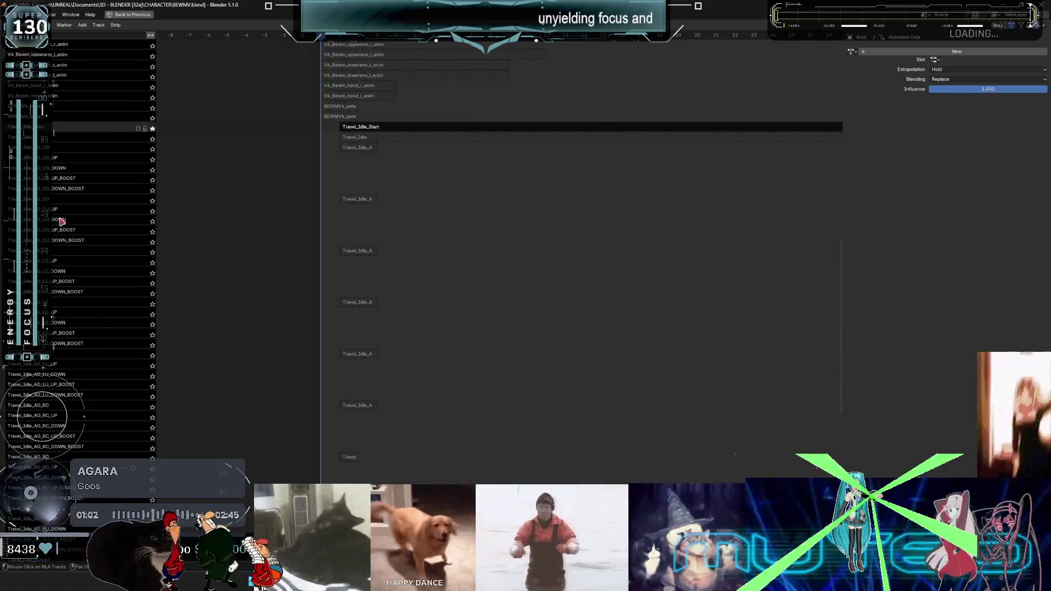
pyautogui.scroll(4, 60, 221)
pyautogui.scroll(8, 59, 241)
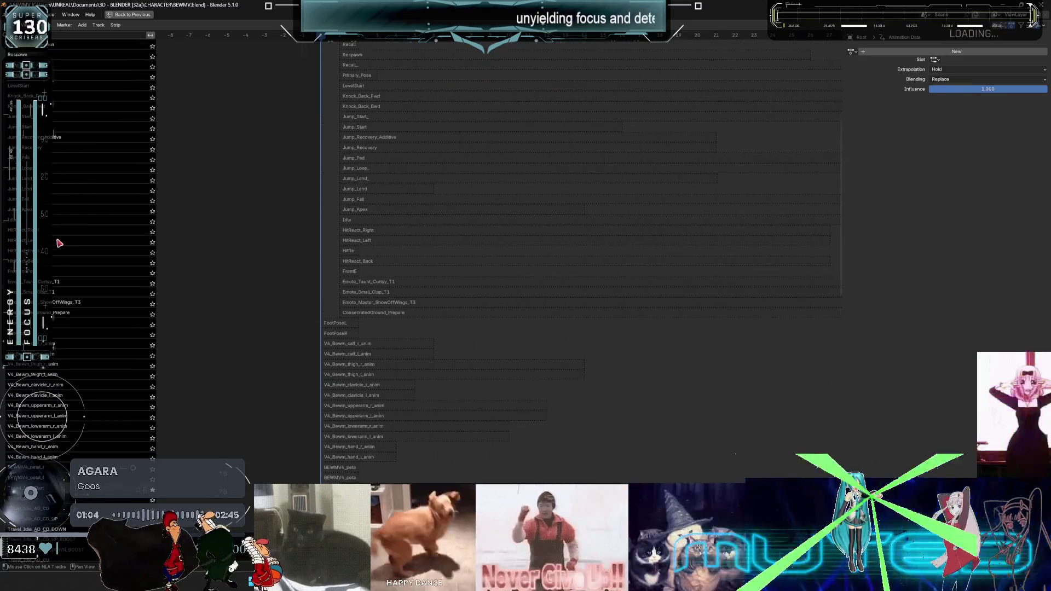
pyautogui.scroll(9, 59, 243)
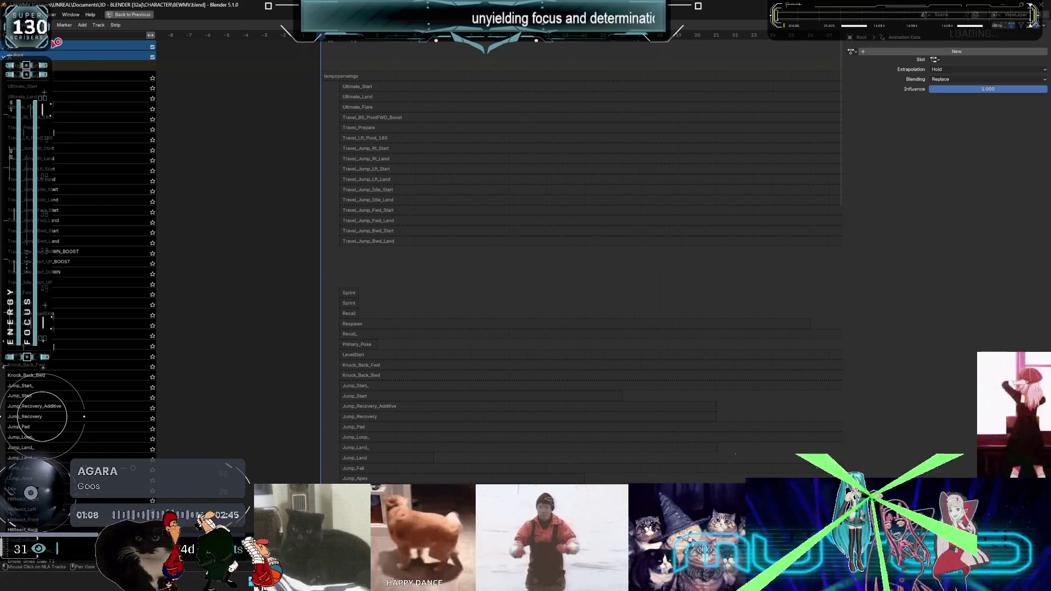
# Filter the tracks by 'stop' and select the Travel_Fwd_Stop strip.
pyautogui.click(57, 35)
pyautogui.write('stop')
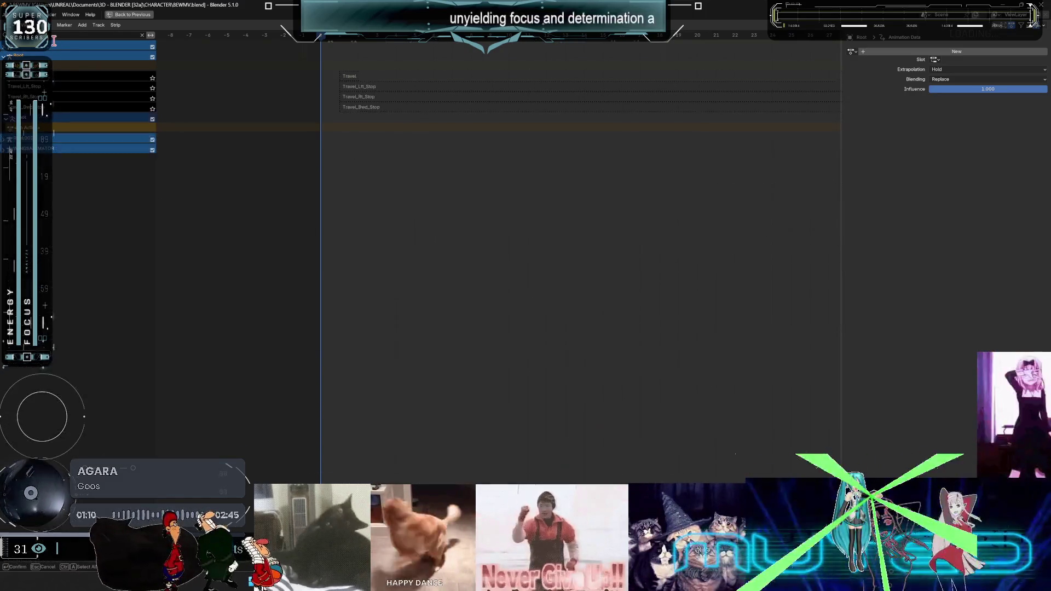
pyautogui.click(350, 77)
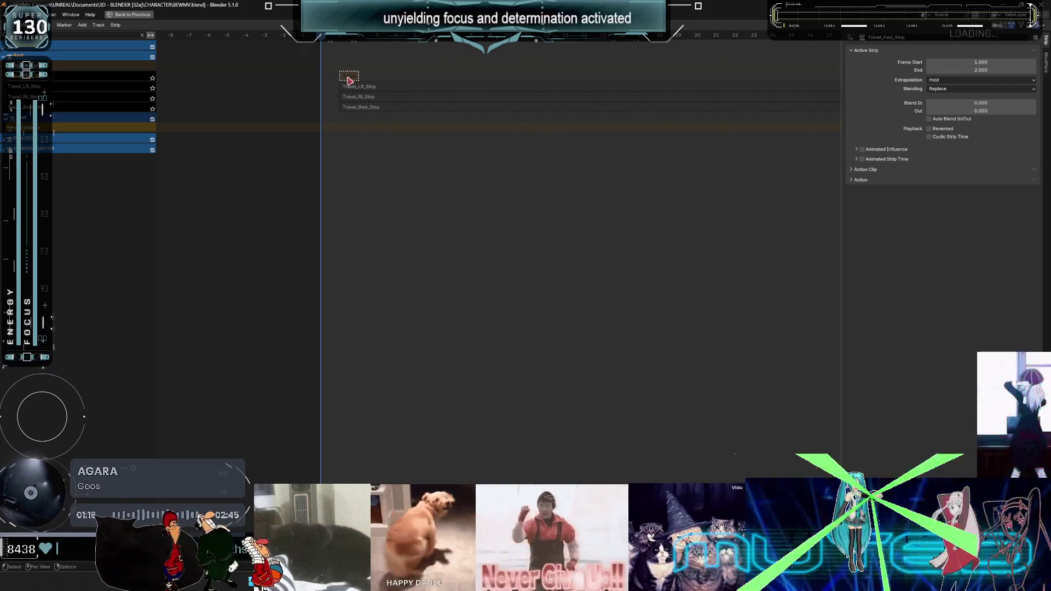
# Tweak the Travel_Fwd_Stop action with the armature in Pose Position and test-play it.
pyautogui.rightClick(362, 82)
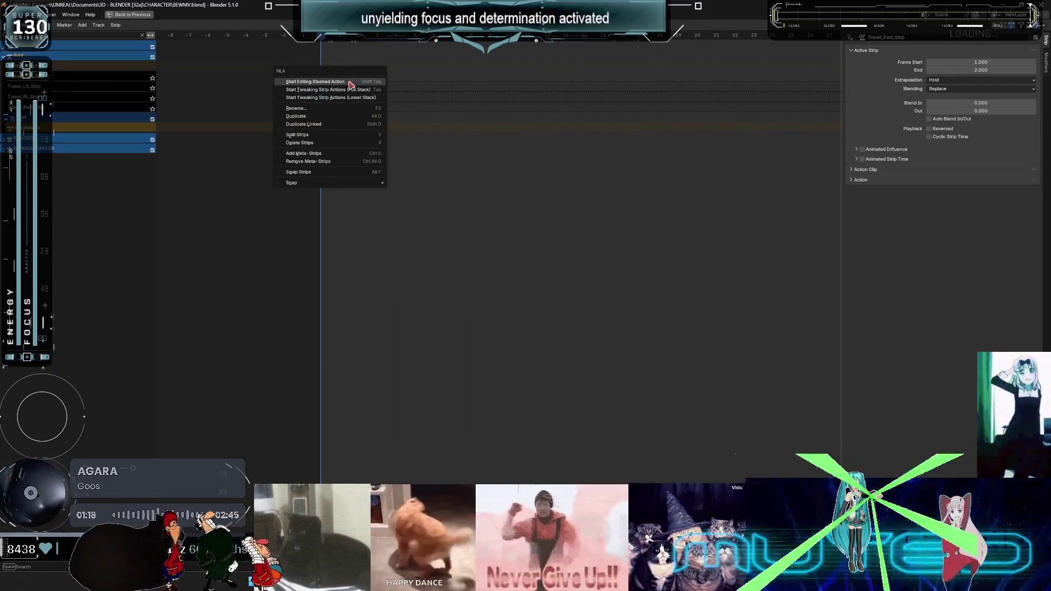
pyautogui.click(356, 89)
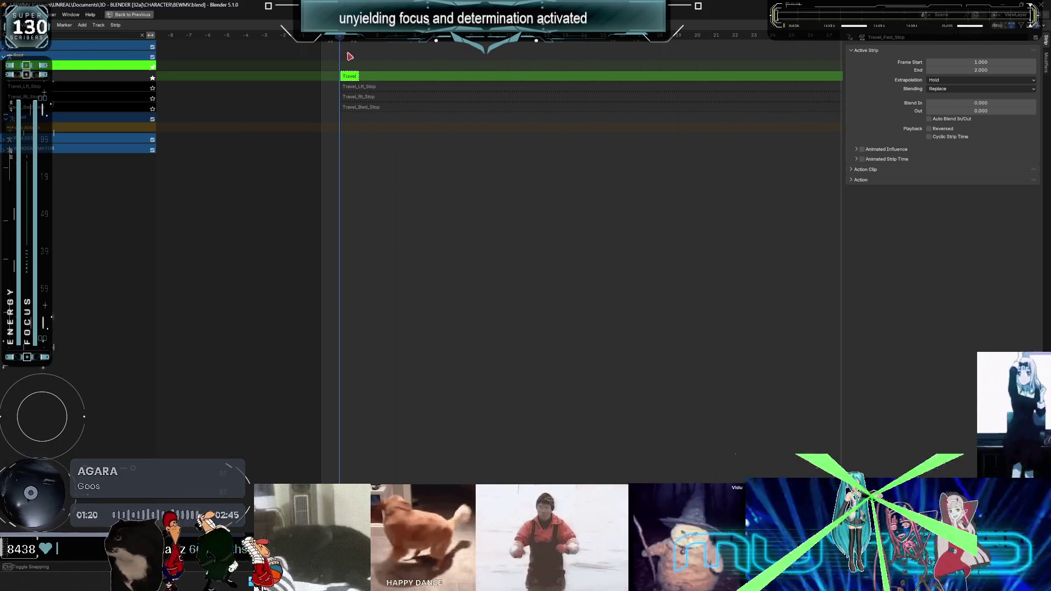
pyautogui.hotkey('ctrl', 'space')
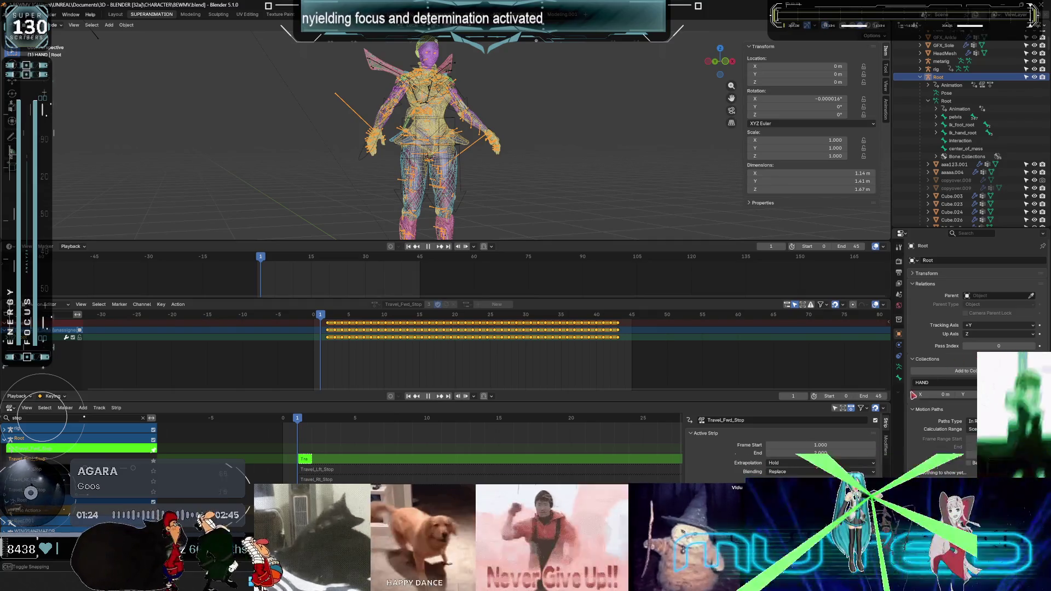
pyautogui.press('space')
pyautogui.click(898, 366)
pyautogui.click(952, 286)
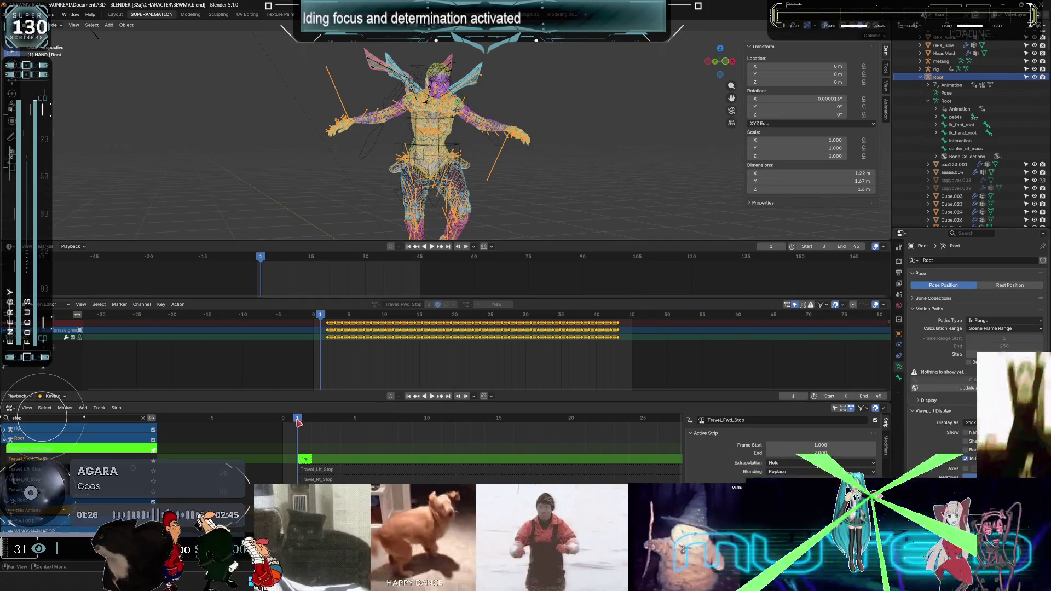
pyautogui.press('space')
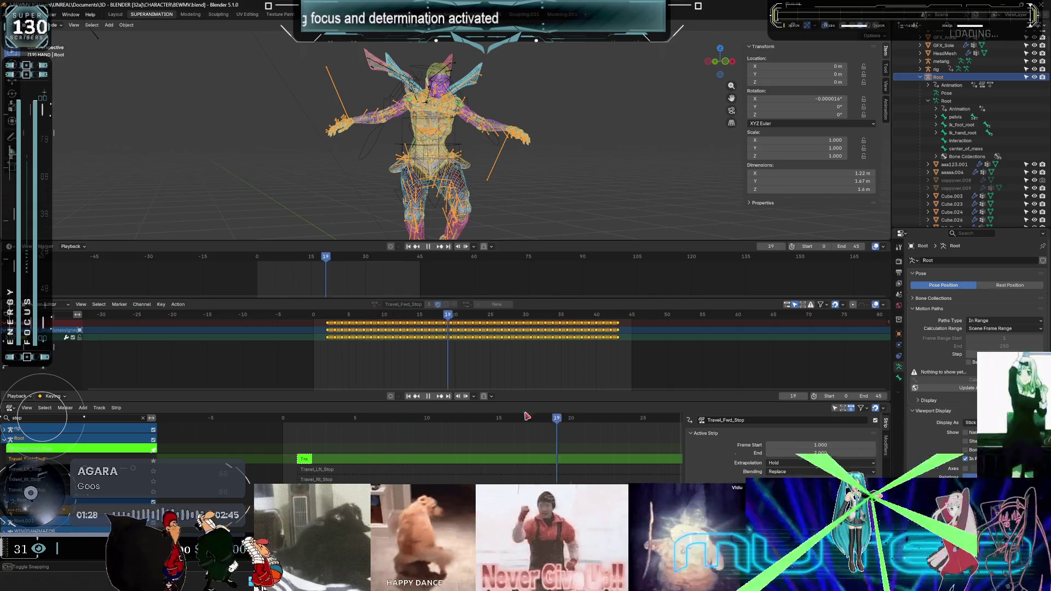
pyautogui.press('Escape')
pyautogui.press('space')
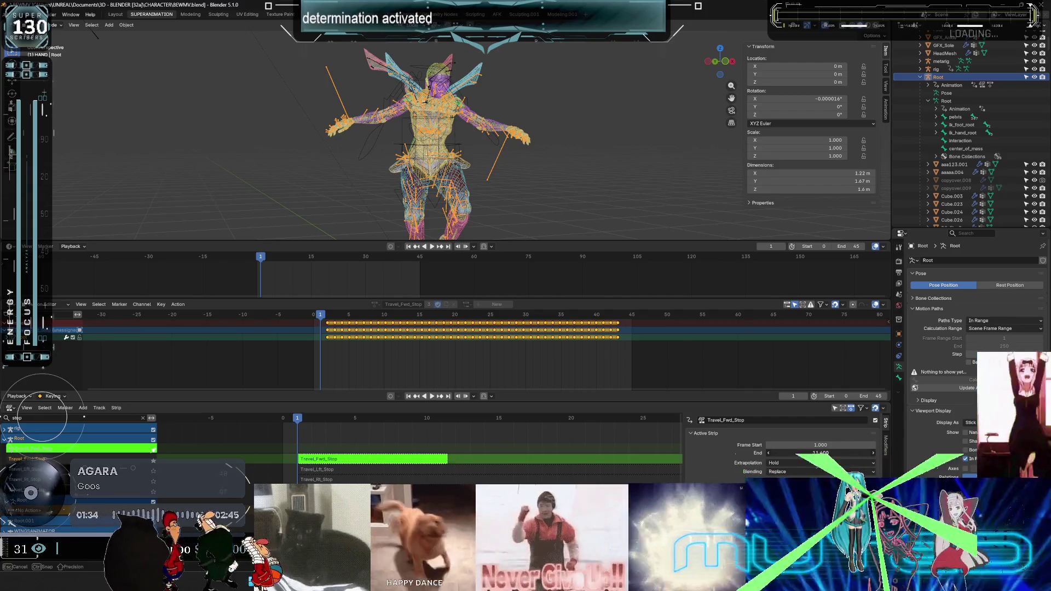
# Extend the strip's end to retime it and play back, stopping at frame 24.
pyautogui.moveTo(821, 454); pyautogui.dragTo(854, 453)
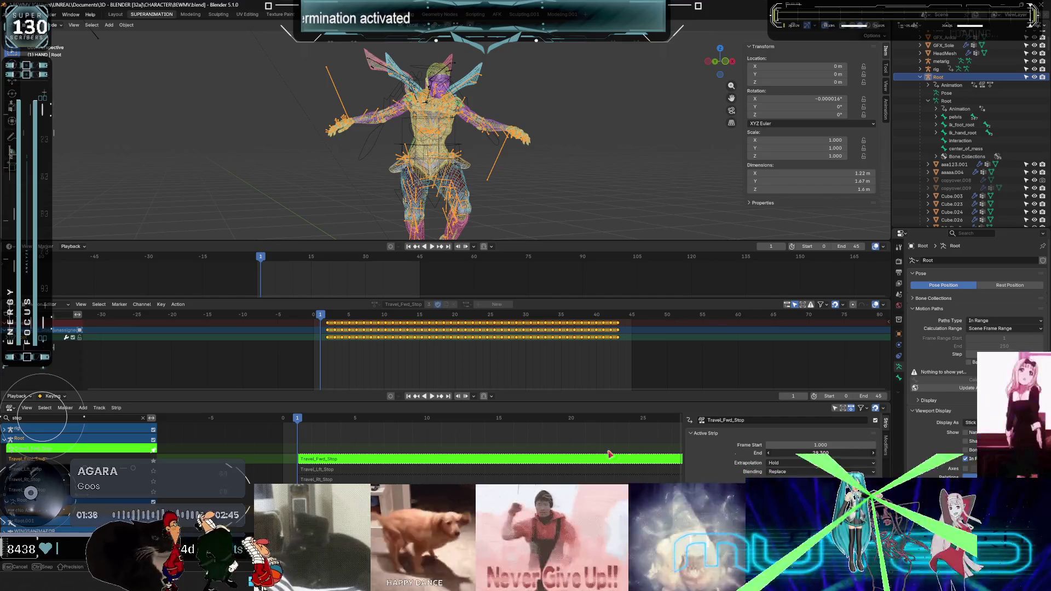
pyautogui.press('space')
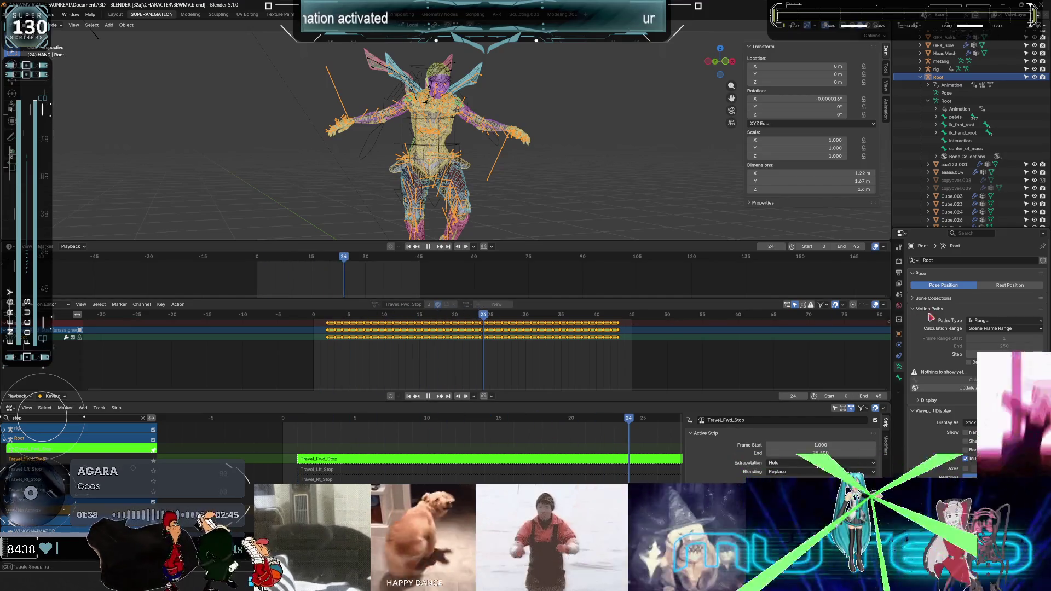
pyautogui.press('space')
# Compare rest and pose positions from a new angle, playing frames 24 to 29.
pyautogui.click(997, 285)
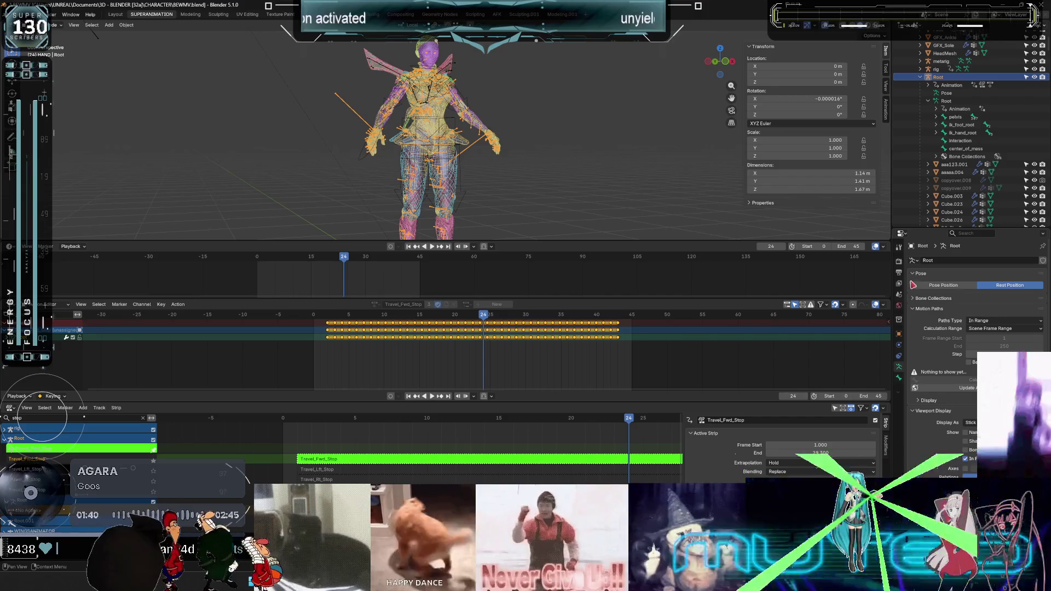
pyautogui.click(938, 285)
pyautogui.moveTo(466, 164); pyautogui.dragTo(435, 167, button='middle')
pyautogui.press('space')
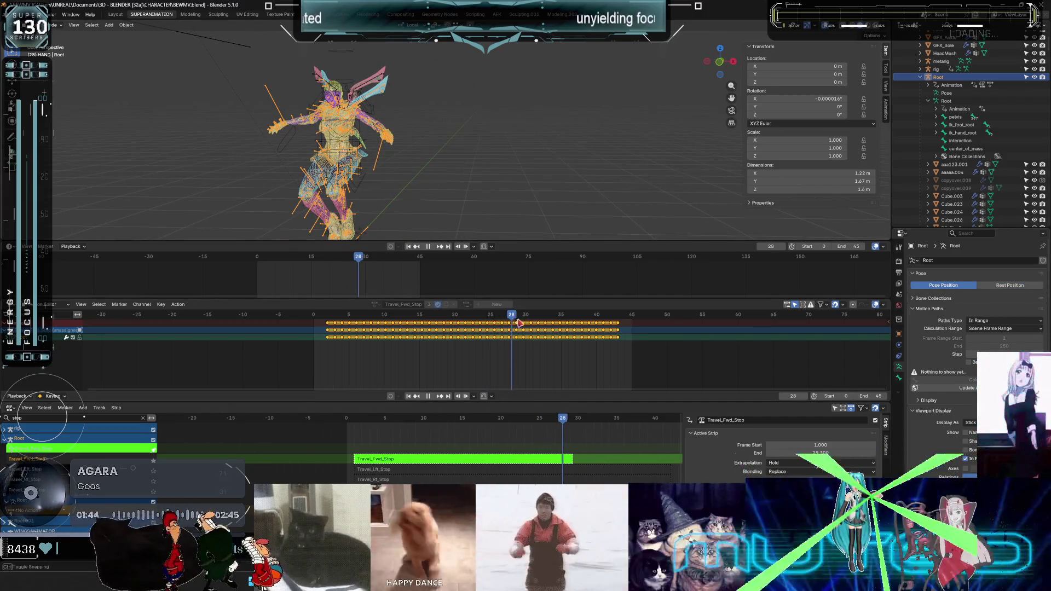
pyautogui.press('space')
pyautogui.click(50, 330)
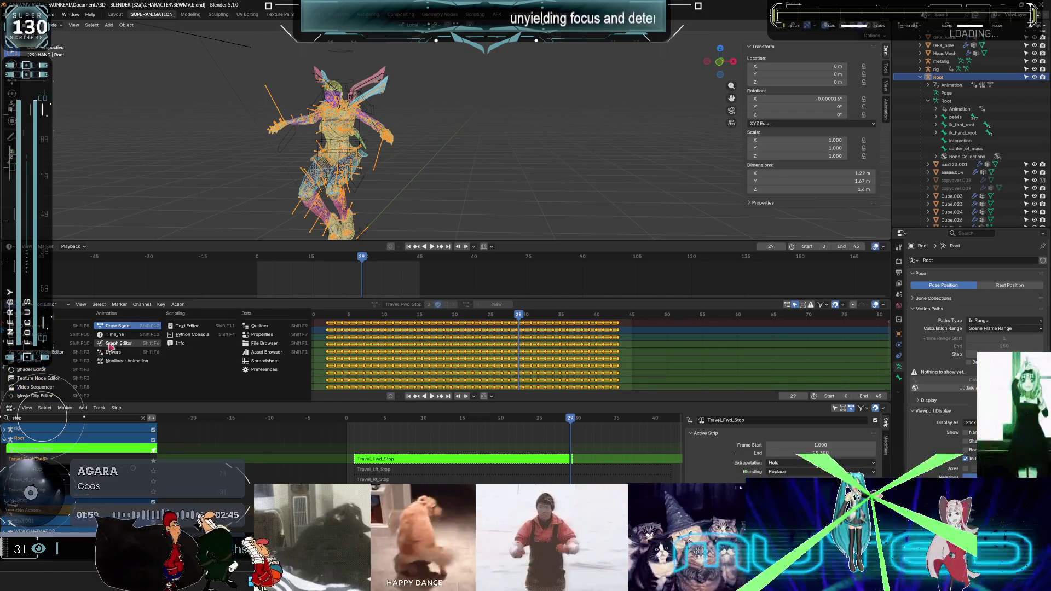
# Switch the middle panel to the Graph Editor and select all Root bones in Pose Mode.
pyautogui.hotkey('ctrl', 'Tab')
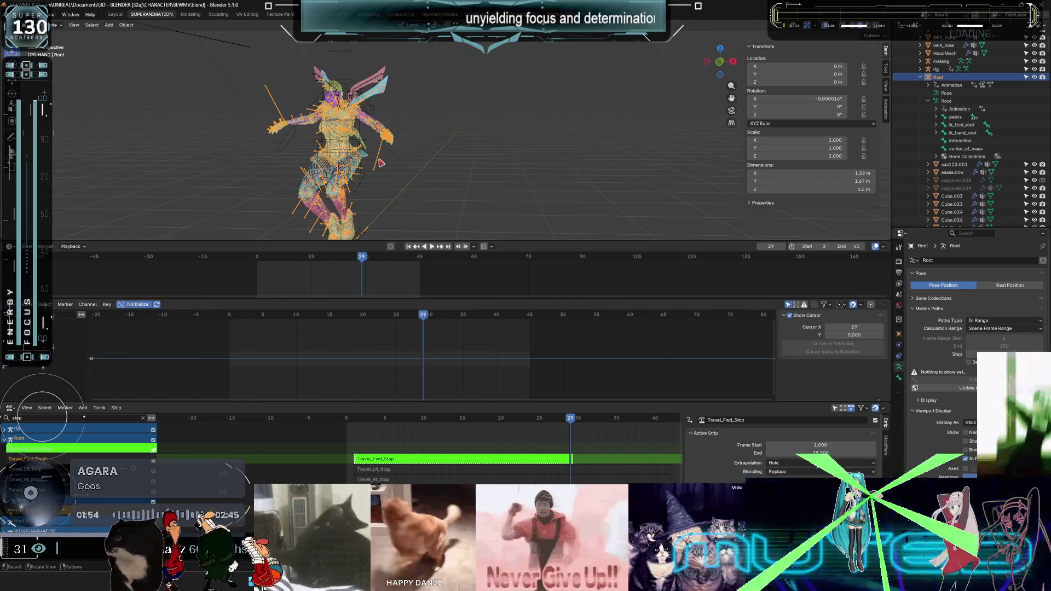
pyautogui.press('a')
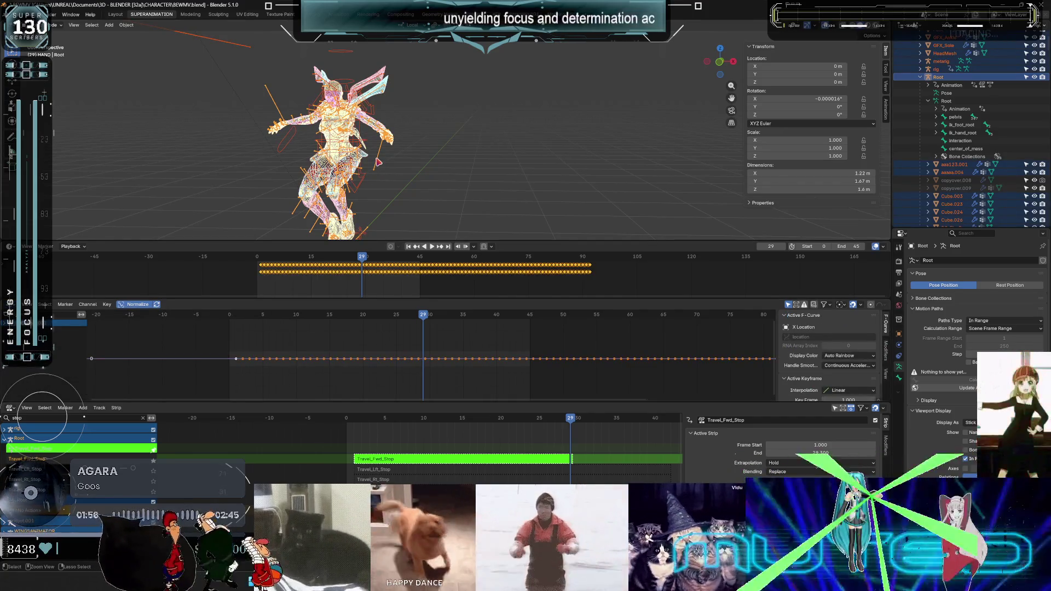
pyautogui.hotkey('ctrl', 'Tab')
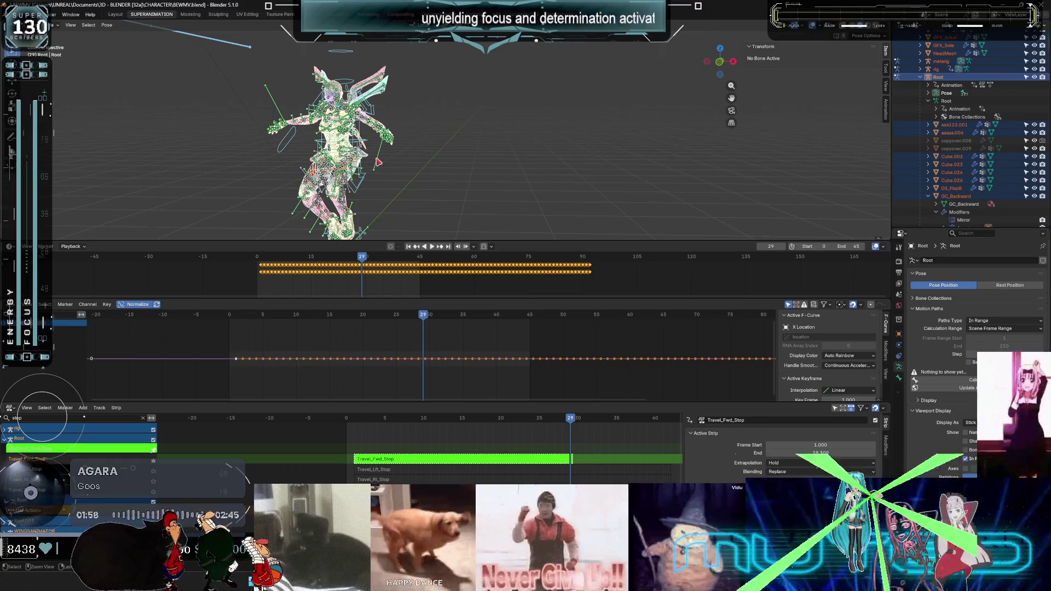
pyautogui.hotkey('ctrl', 'Tab')
pyautogui.click(377, 162)
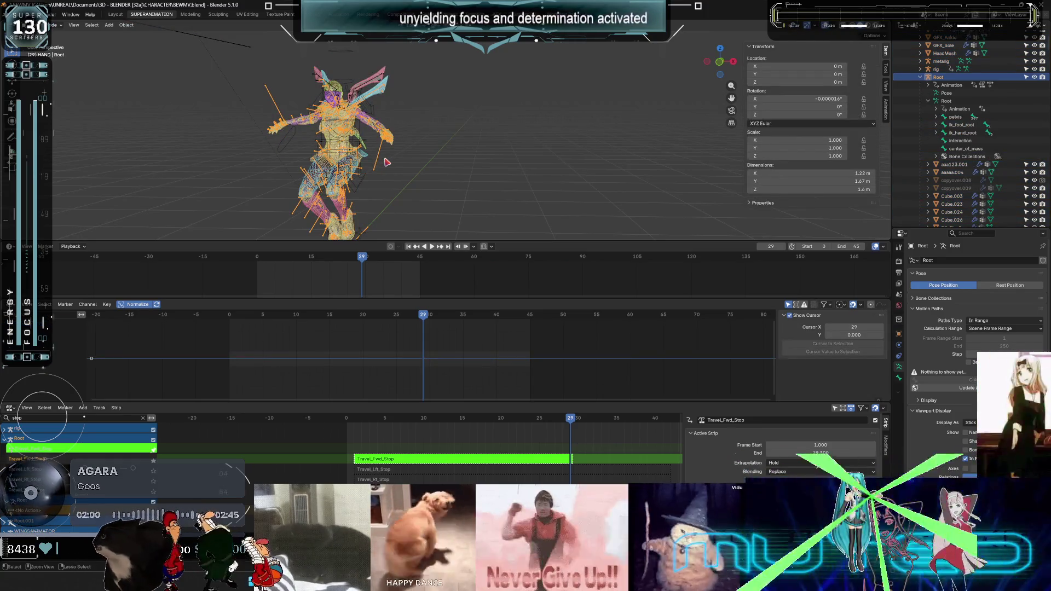
pyautogui.hotkey('ctrl', 'Tab')
pyautogui.press('a')
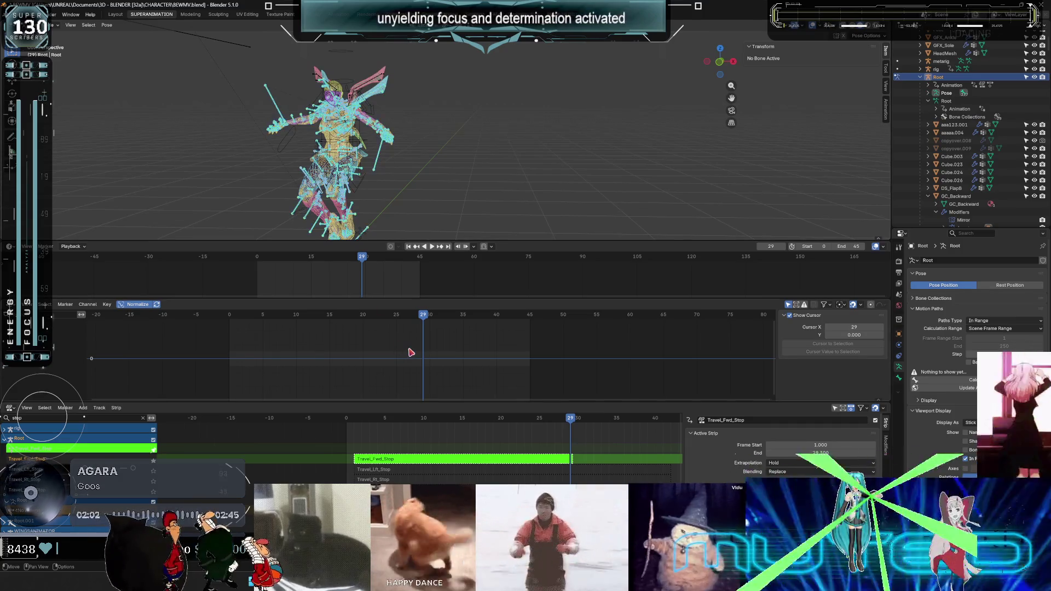
pyautogui.scroll(-5, 542, 446)
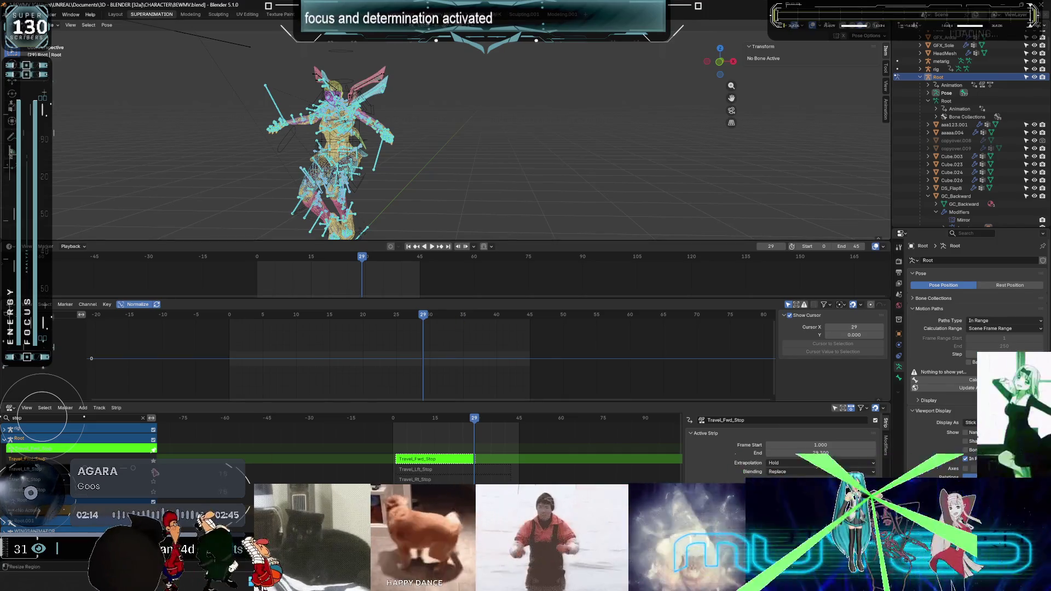
# Start tweaking the Travel_Lft_Stop strip's action with its track soloed.
pyautogui.click(435, 474)
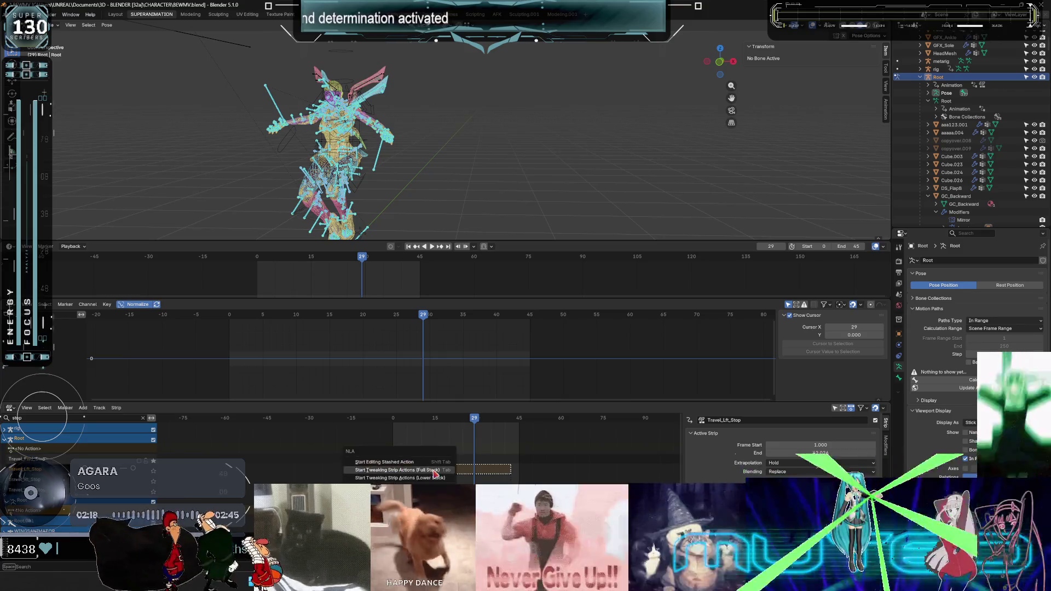
pyautogui.click(395, 470)
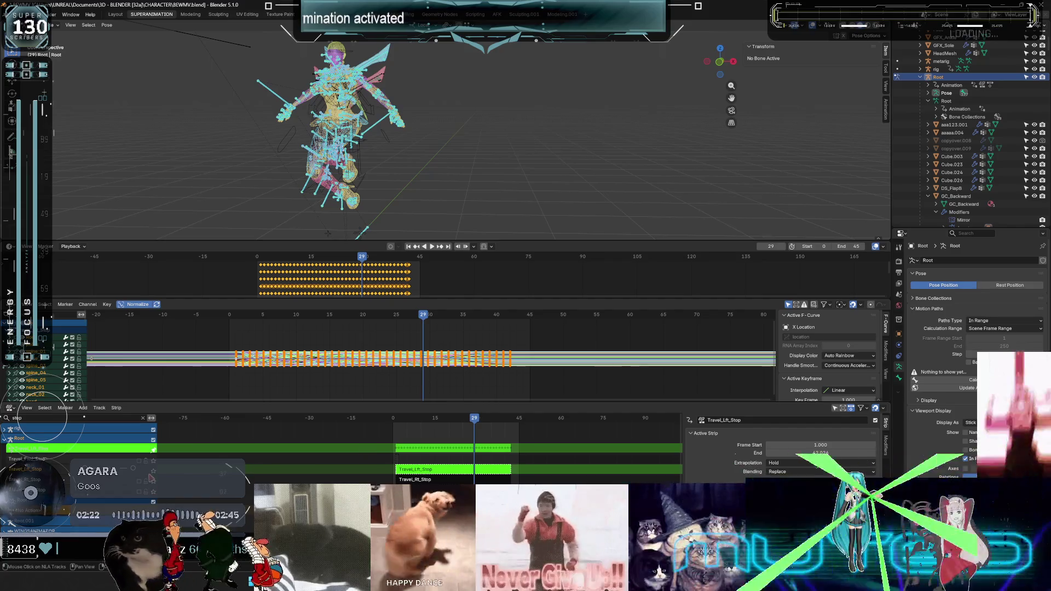
pyautogui.click(154, 473)
# Play Travel_Lft_Stop back, then bring up Edit > Undo History.
pyautogui.press('space')
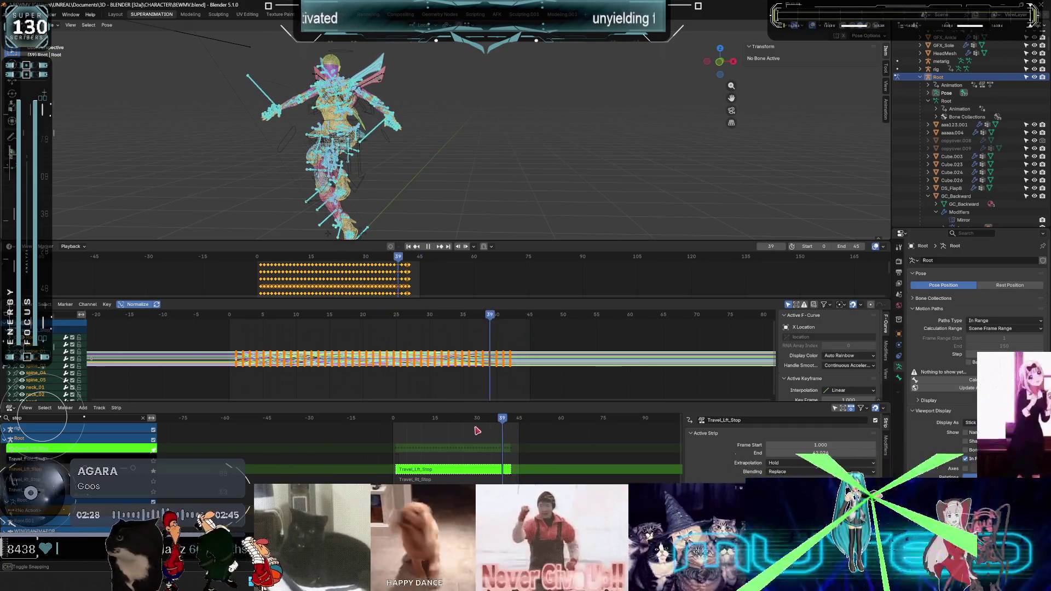
pyautogui.press('Escape')
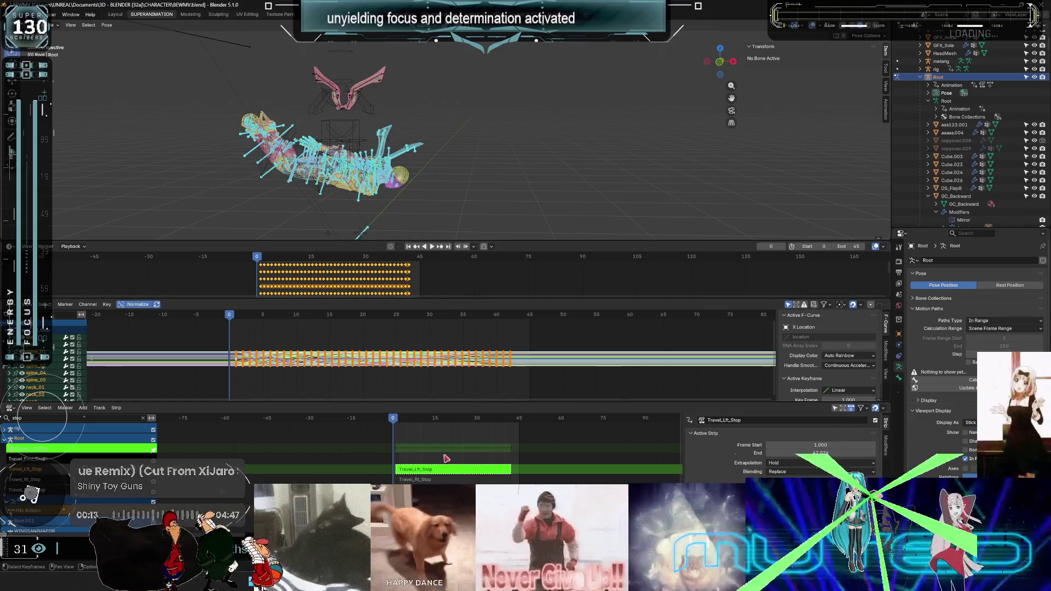
pyautogui.click(25, 14)
pyautogui.moveTo(60, 39)
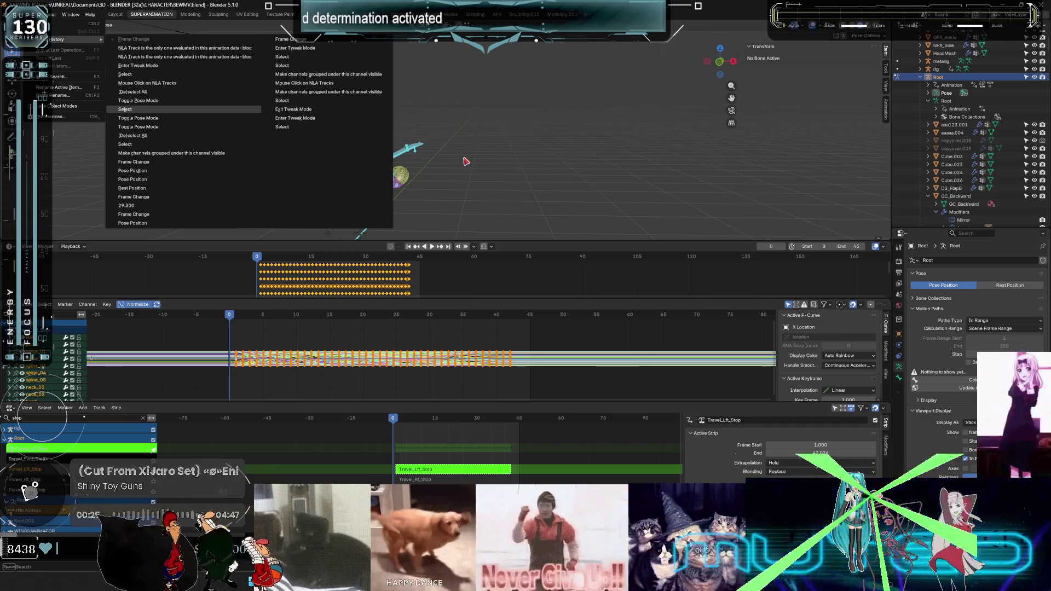
# Restore the earlier frame-29 tweak state from Undo History, then switch to Unreal's Travel_Fwd_Stop preview.
pyautogui.press('Return')
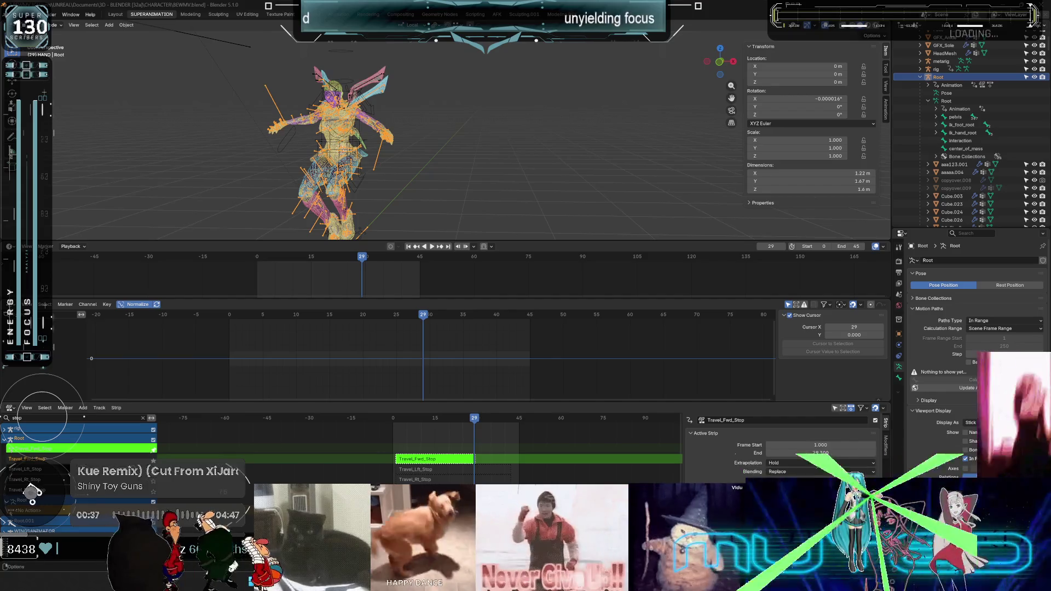
pyautogui.hotkey('alt', 'Tab')
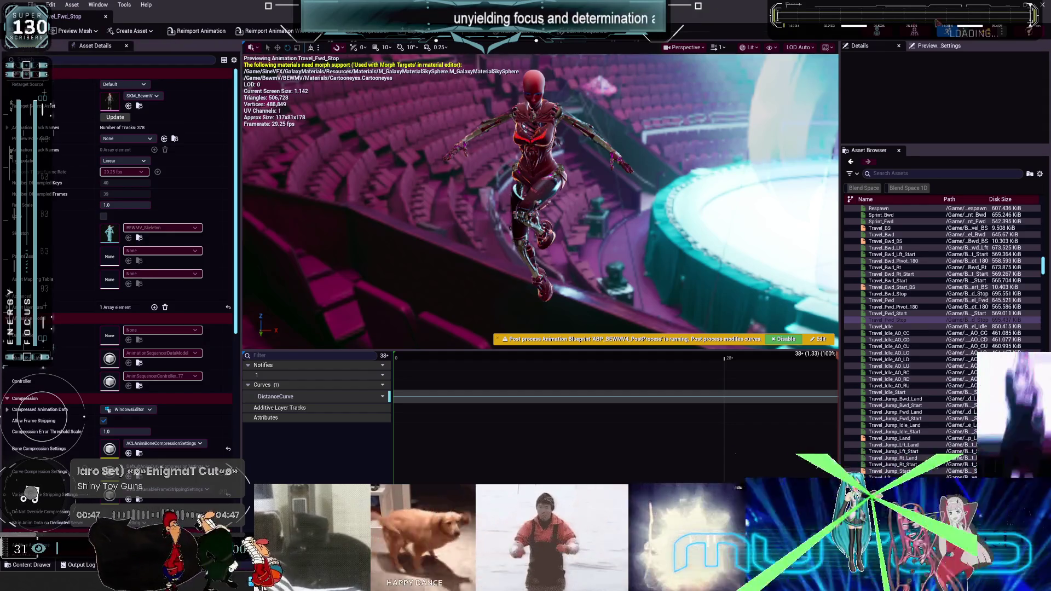
# Export the Travel_Fwd_Stop asset from the Content Browser to the Desktop as Travel_Fwd_Stop.FBX.
pyautogui.hotkey('alt', 'Tab')
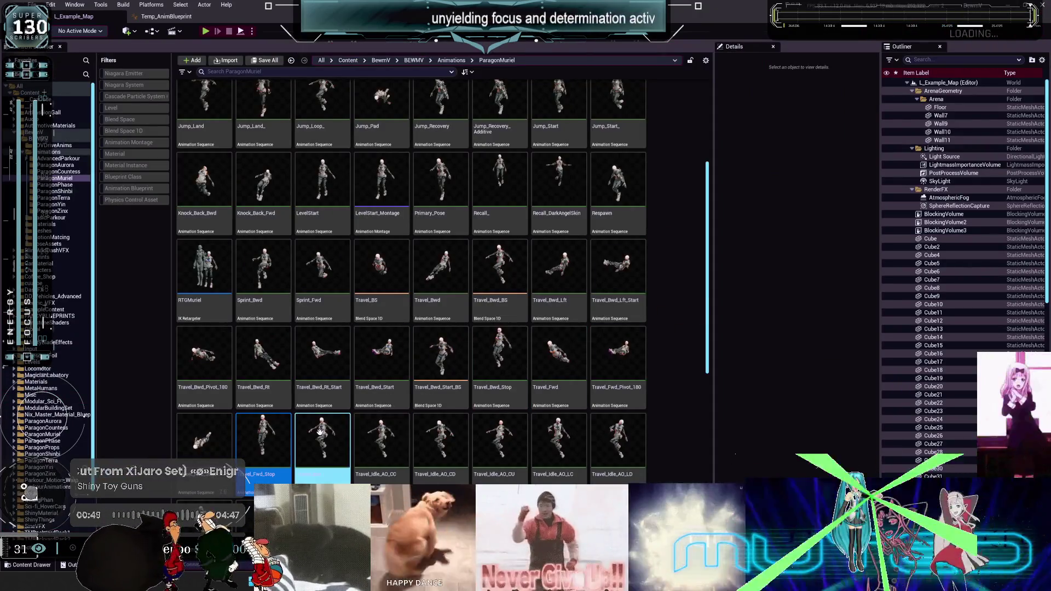
pyautogui.rightClick(259, 426)
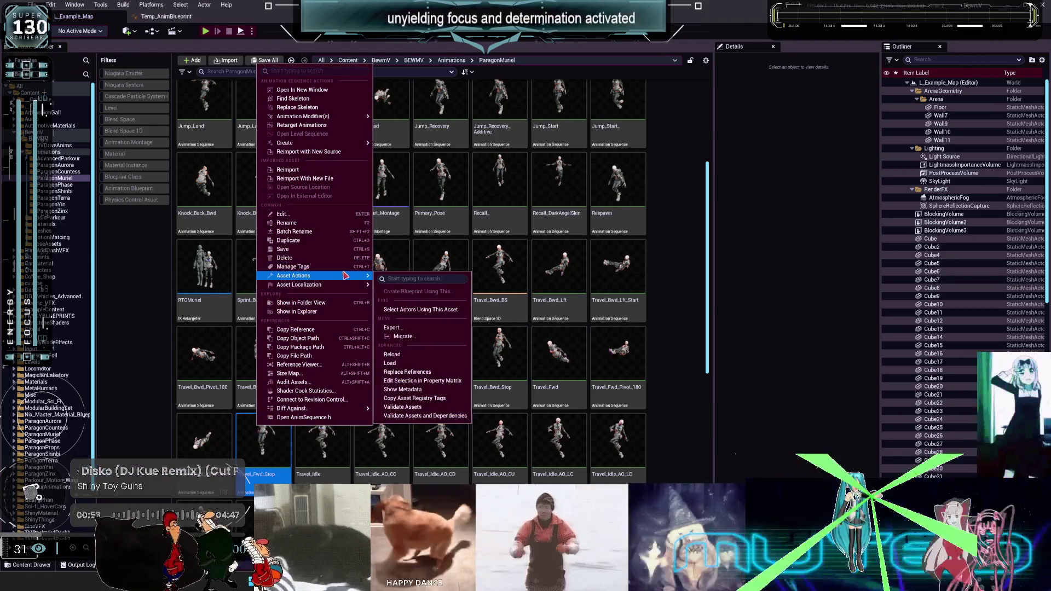
pyautogui.click(406, 330)
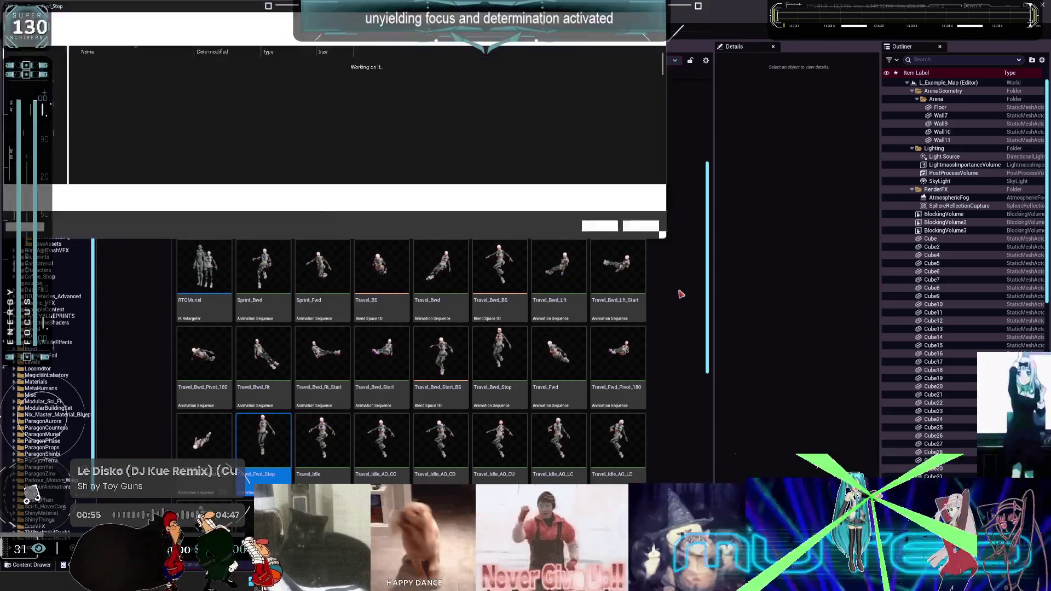
pyautogui.click(38, 81)
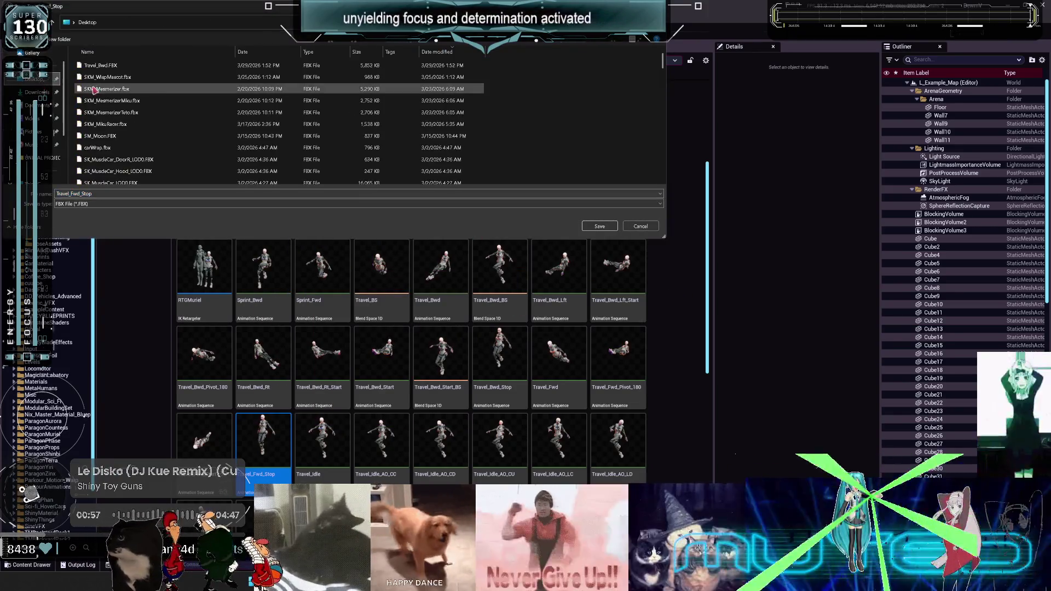
pyautogui.click(600, 227)
pyautogui.scroll(-3, 552, 268)
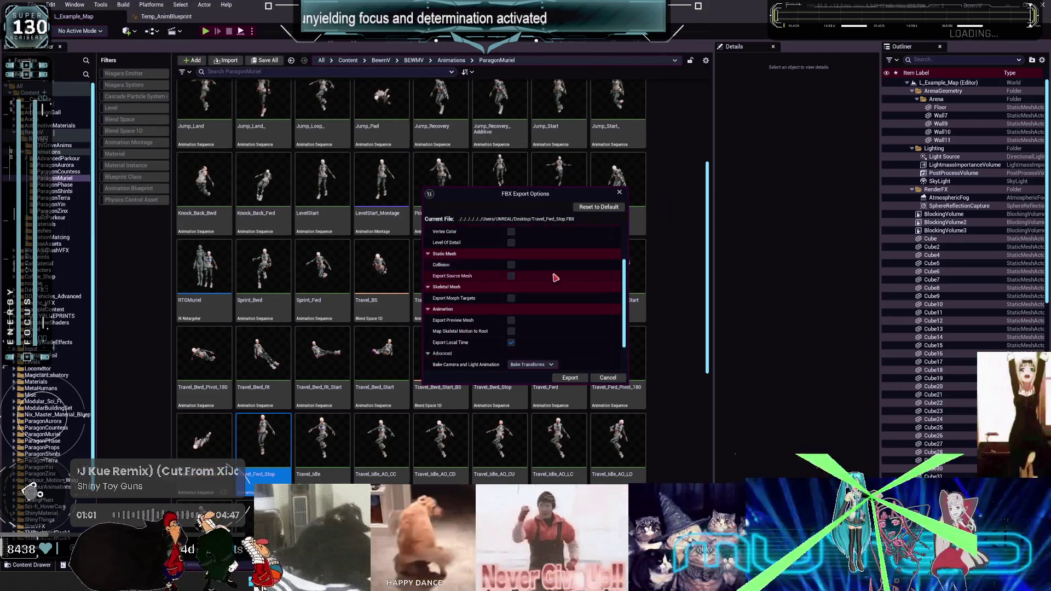
pyautogui.scroll(2, 552, 268)
pyautogui.click(570, 377)
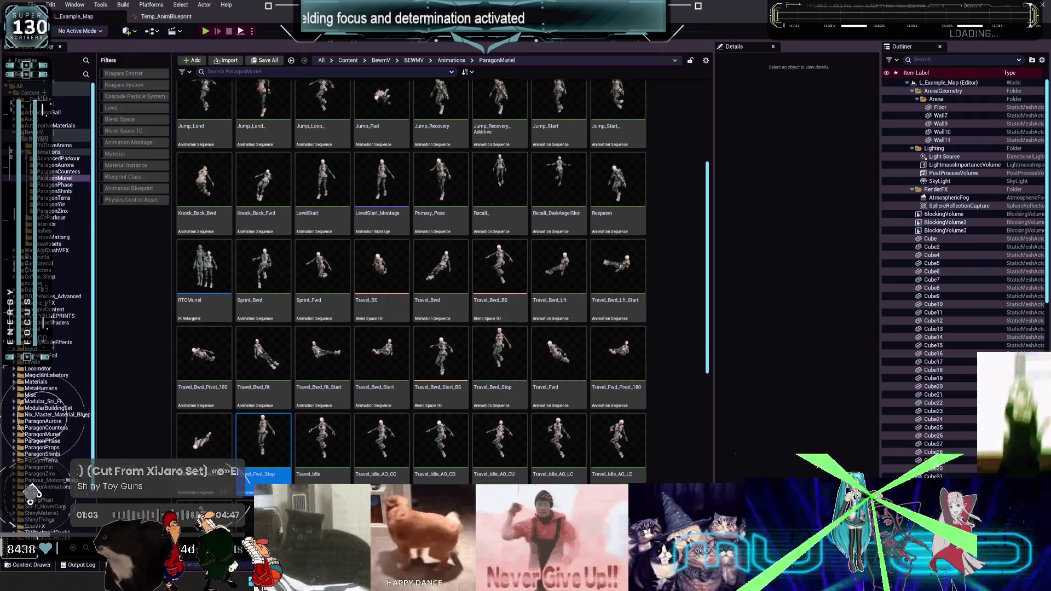
pyautogui.hotkey('alt', 'Tab')
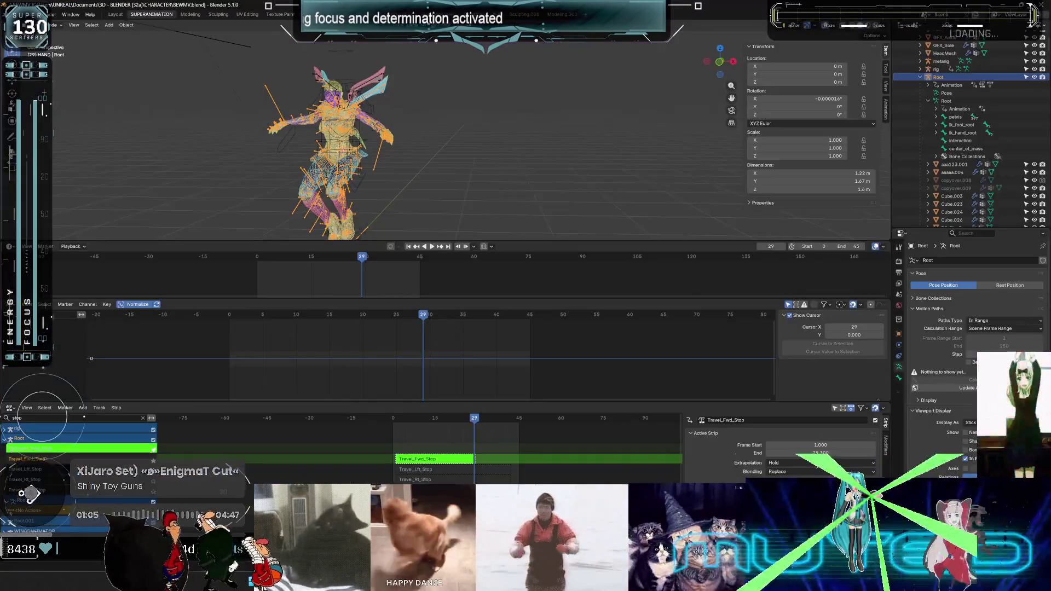
# Exit strip tweak mode and select the Travel_Fwd_Stop track and its strip.
pyautogui.press('Tab')
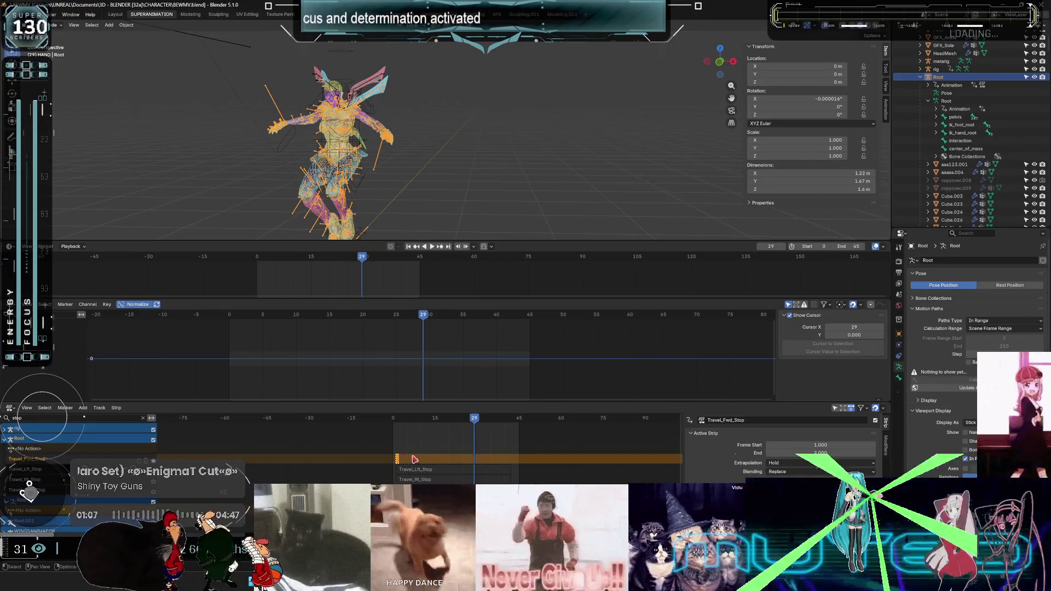
pyautogui.press('x')
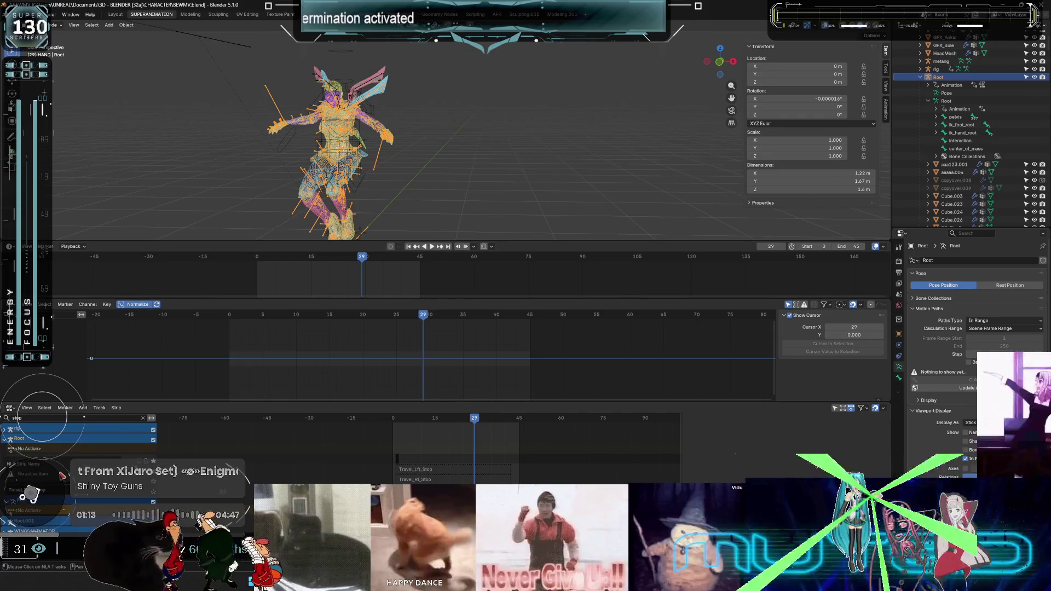
pyautogui.click(27, 459)
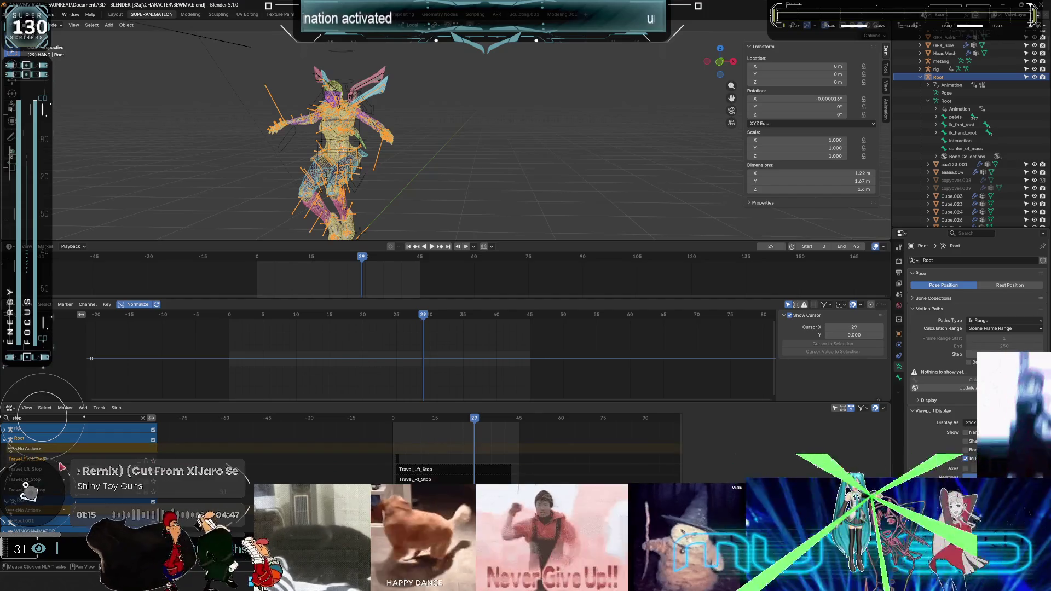
pyautogui.press('Home')
pyautogui.click(389, 458)
pyautogui.scroll(8, 401, 465)
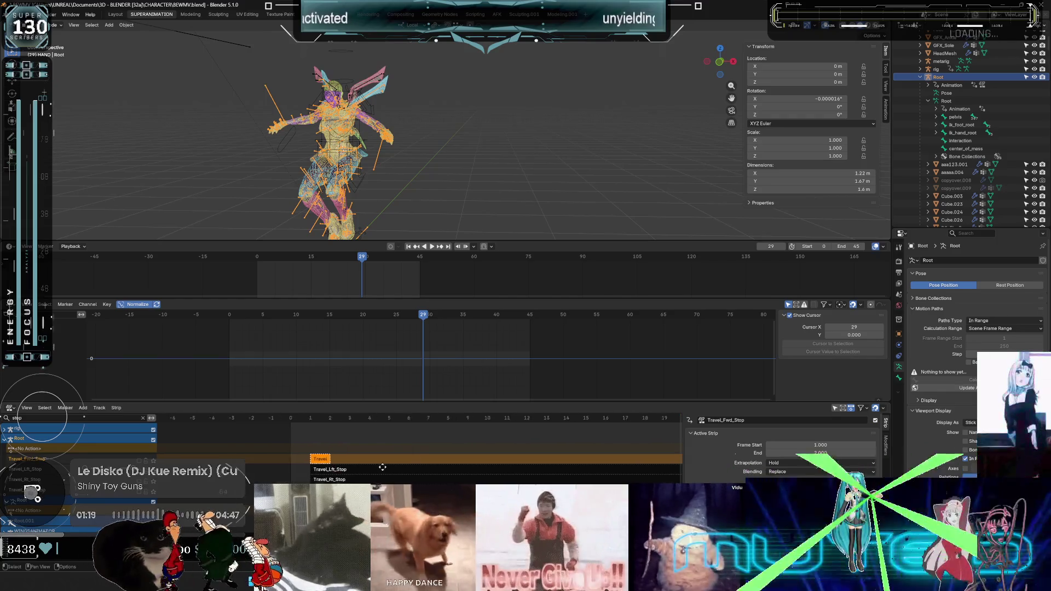
pyautogui.scroll(5, 398, 471)
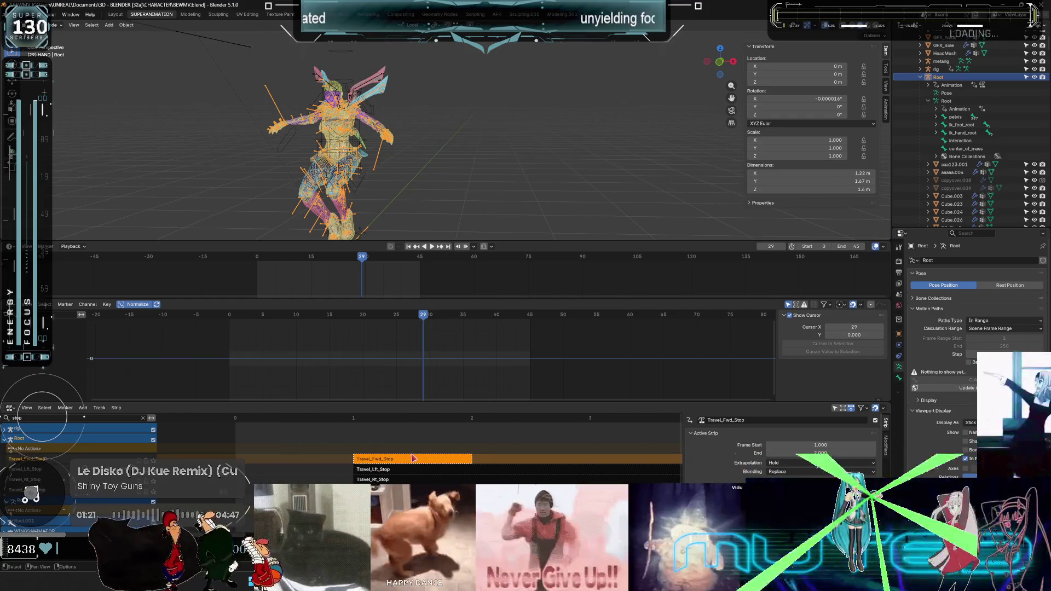
# Rename the travel-stop NLA track to Travel_Fwd_Stop_broken.
pyautogui.press('F2')
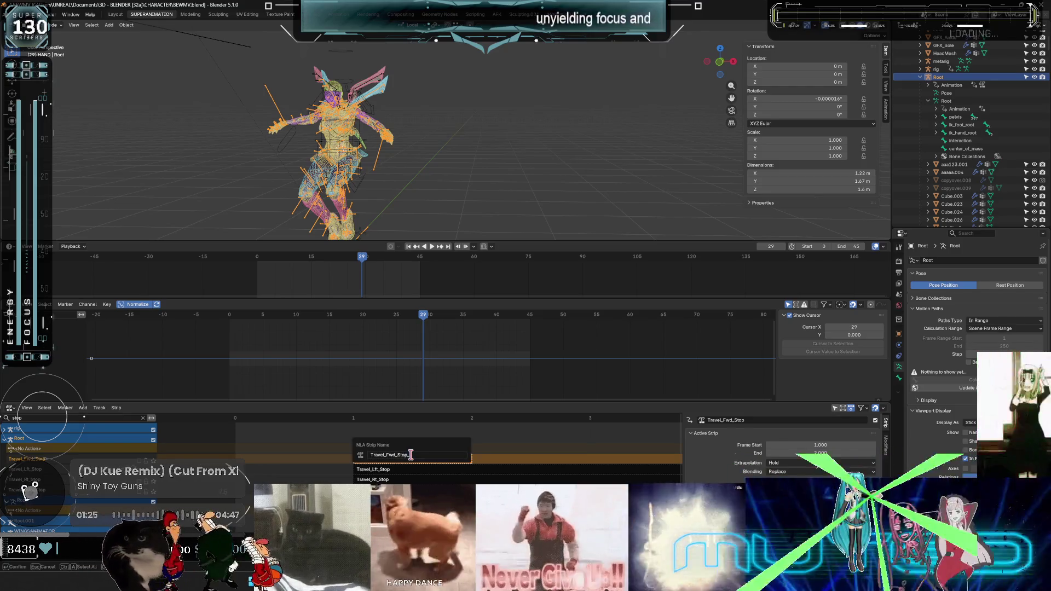
pyautogui.write('broken')
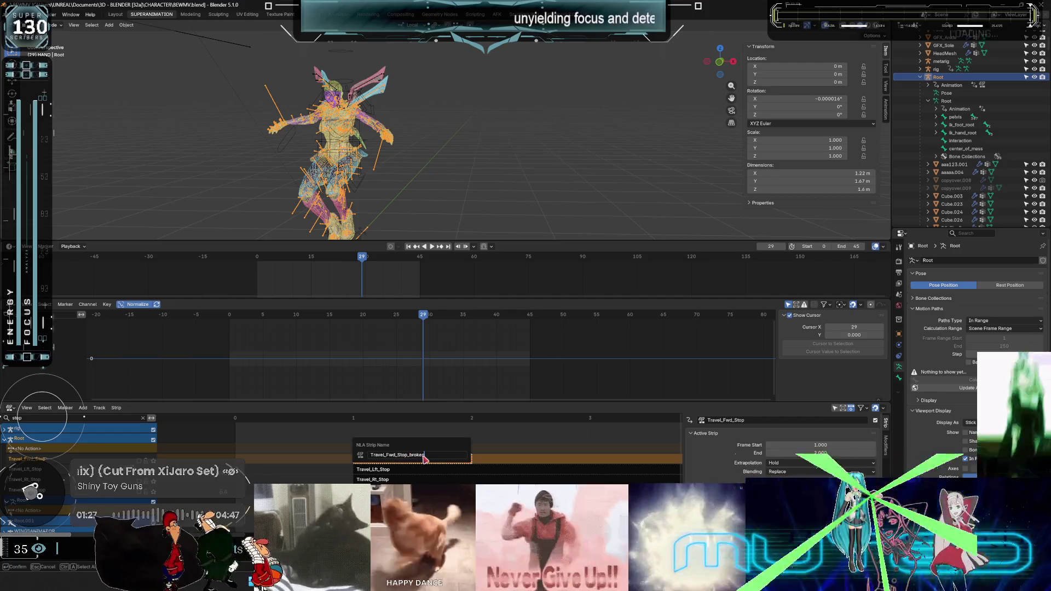
pyautogui.press('Return')
pyautogui.moveTo(48, 467); pyautogui.dragTo(47, 461)
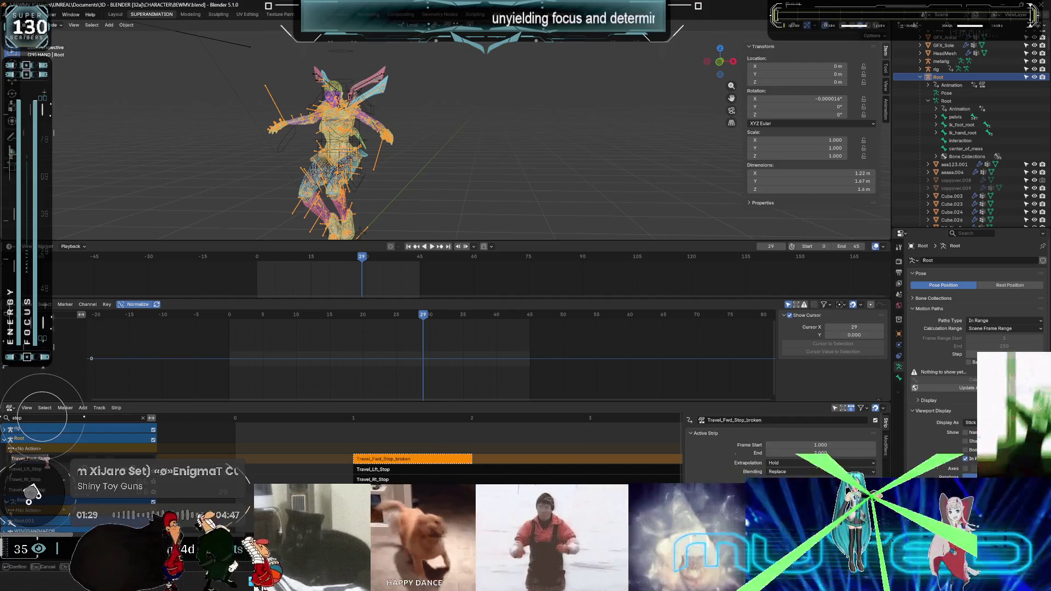
pyautogui.write('_broken')
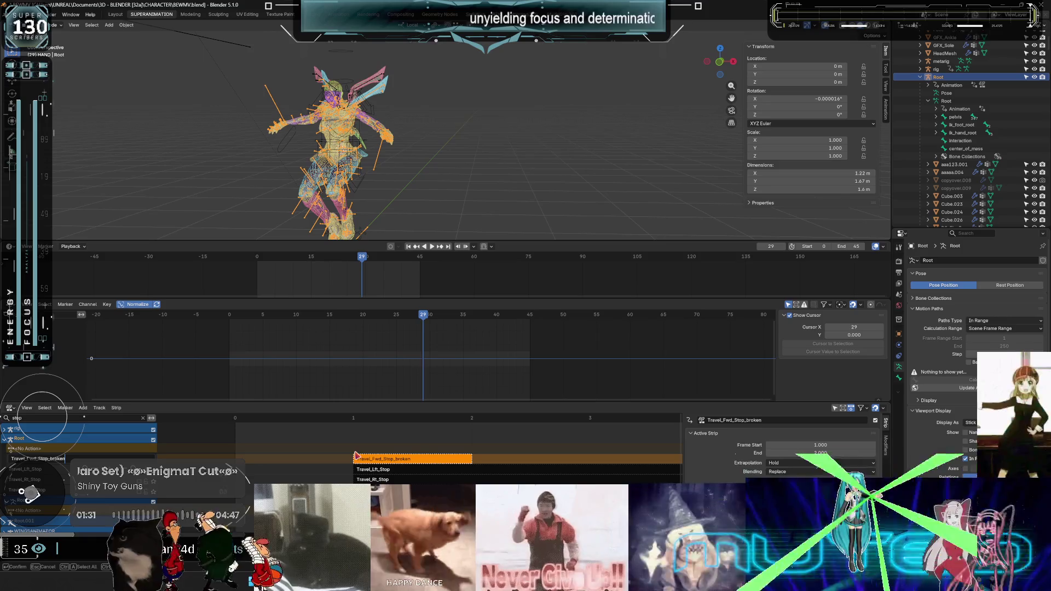
pyautogui.press('Return')
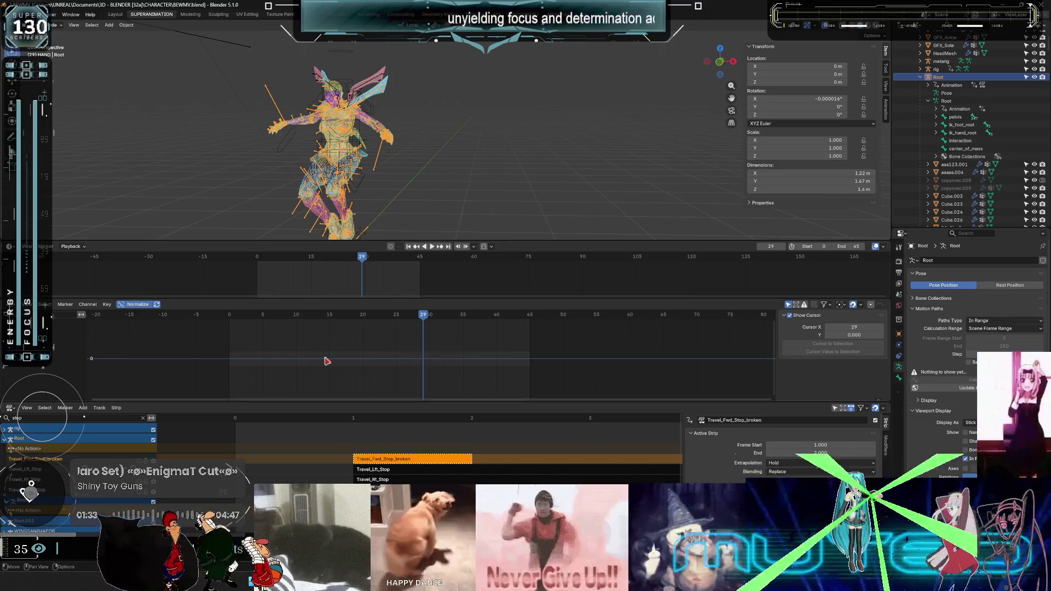
# Play the animation to check it, then enter tweak mode on the strip.
pyautogui.press('space')
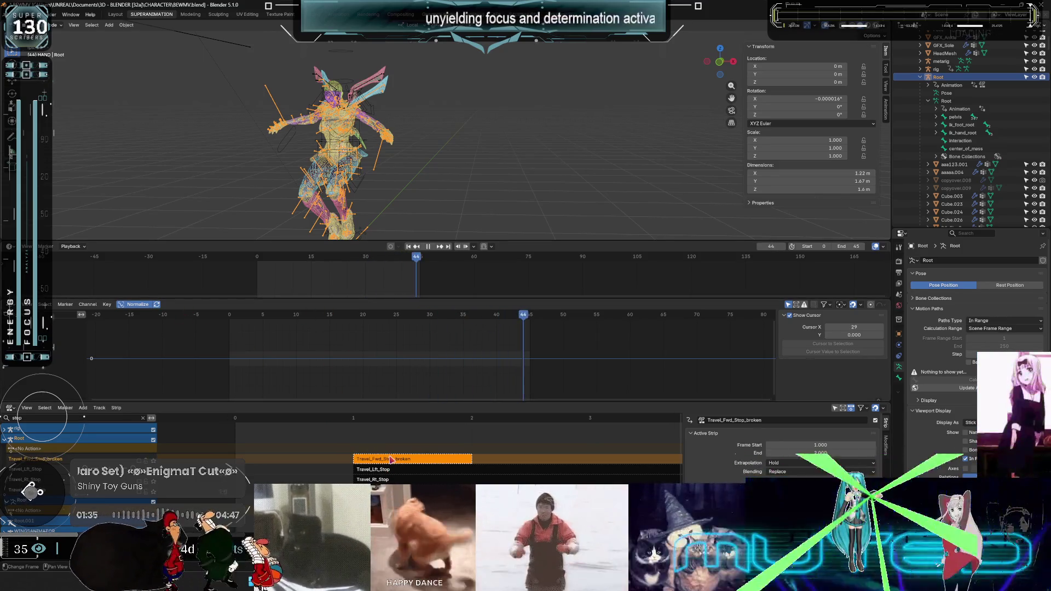
pyautogui.rightClick(391, 462)
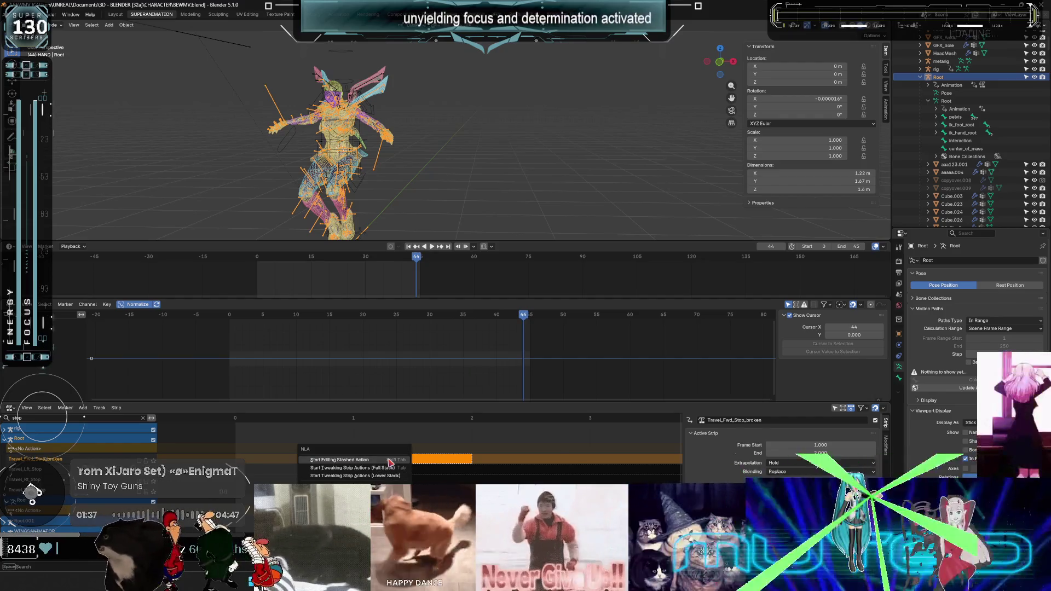
pyautogui.click(391, 460)
# Toggle strip tweak mode and assign the Travel_Fwd_Stop action to the rig in the Action Editor.
pyautogui.hotkey('ctrl', 'Tab')
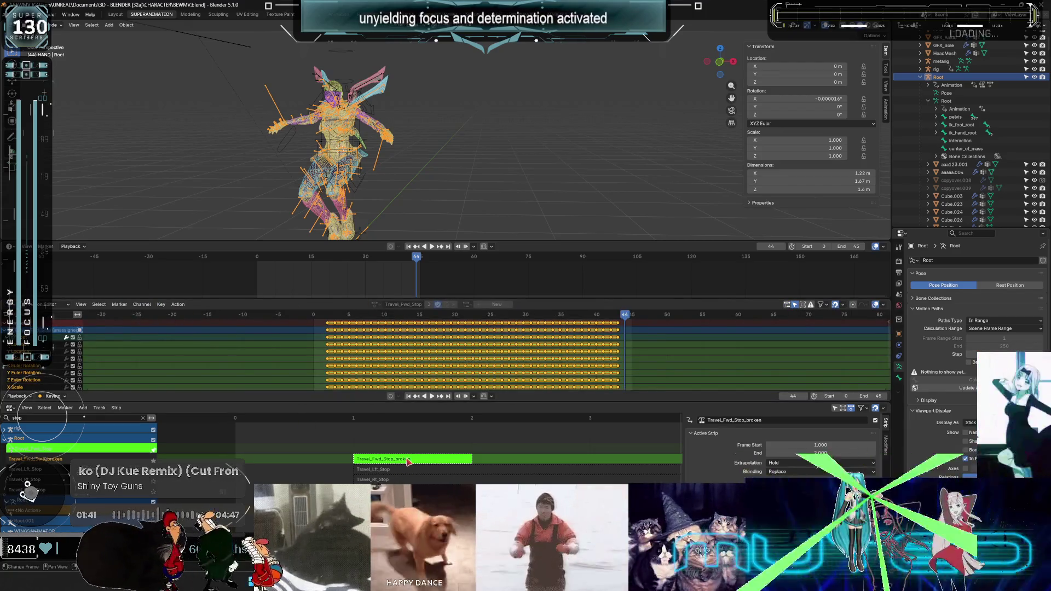
pyautogui.press('Tab')
pyautogui.click(61, 305)
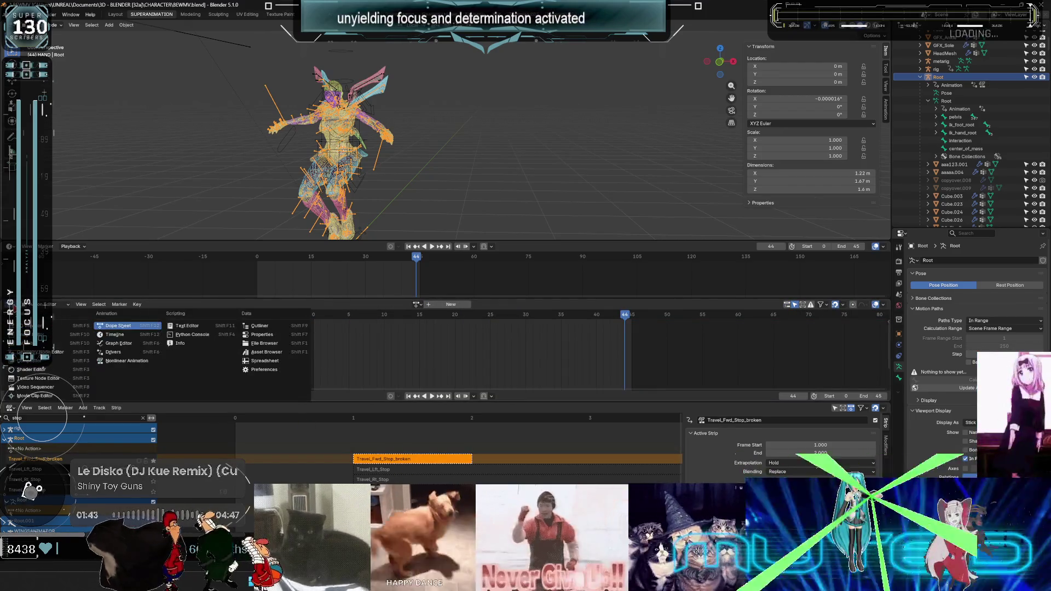
pyautogui.click(416, 305)
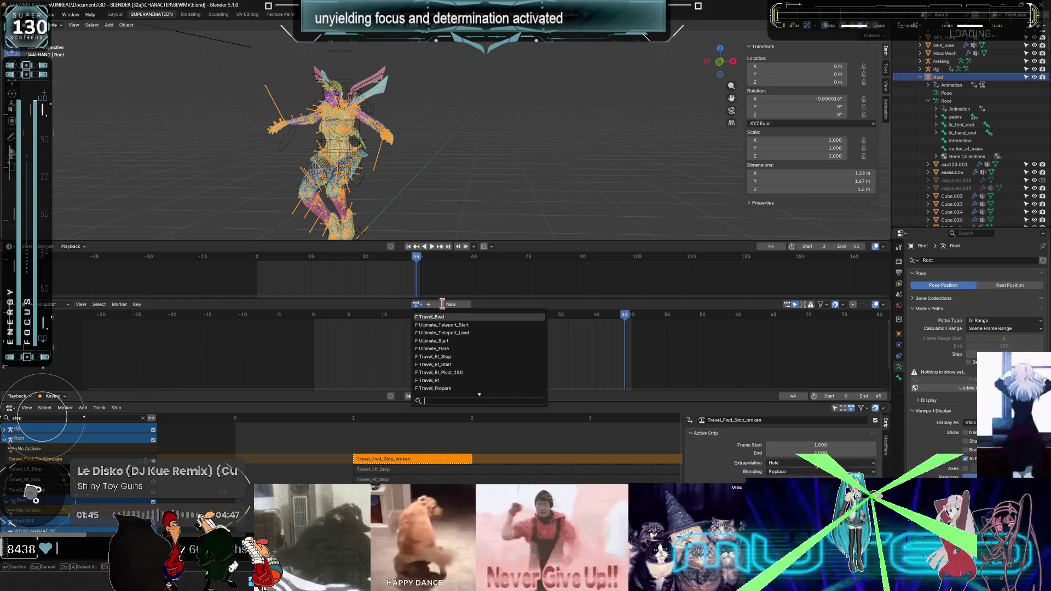
pyautogui.write('Travel_Fwd_Stop_broken')
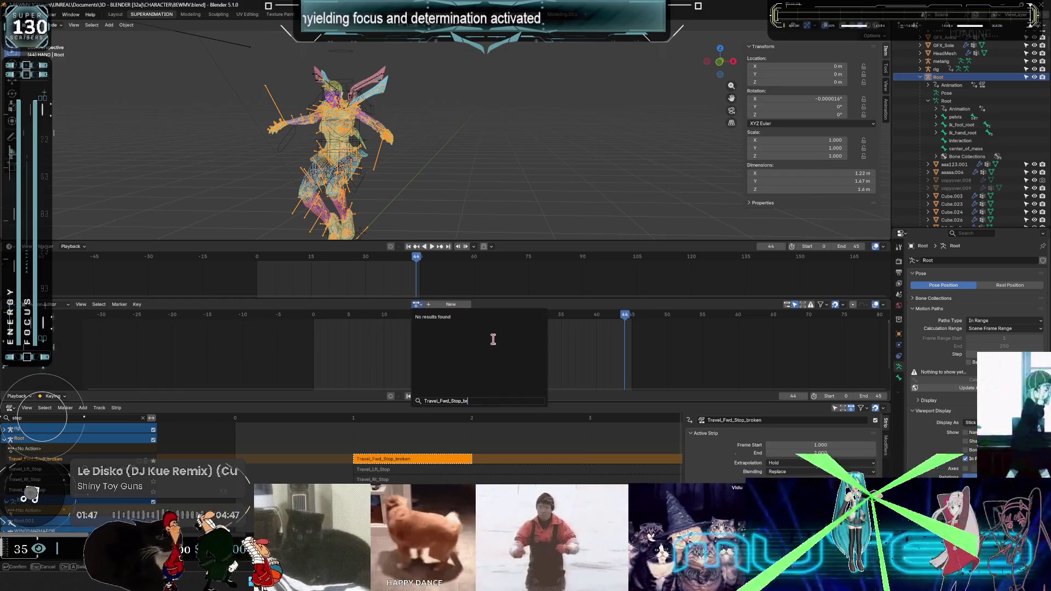
pyautogui.press('BackSpace')
pyautogui.press('BackSpace')
pyautogui.press('BackSpace')
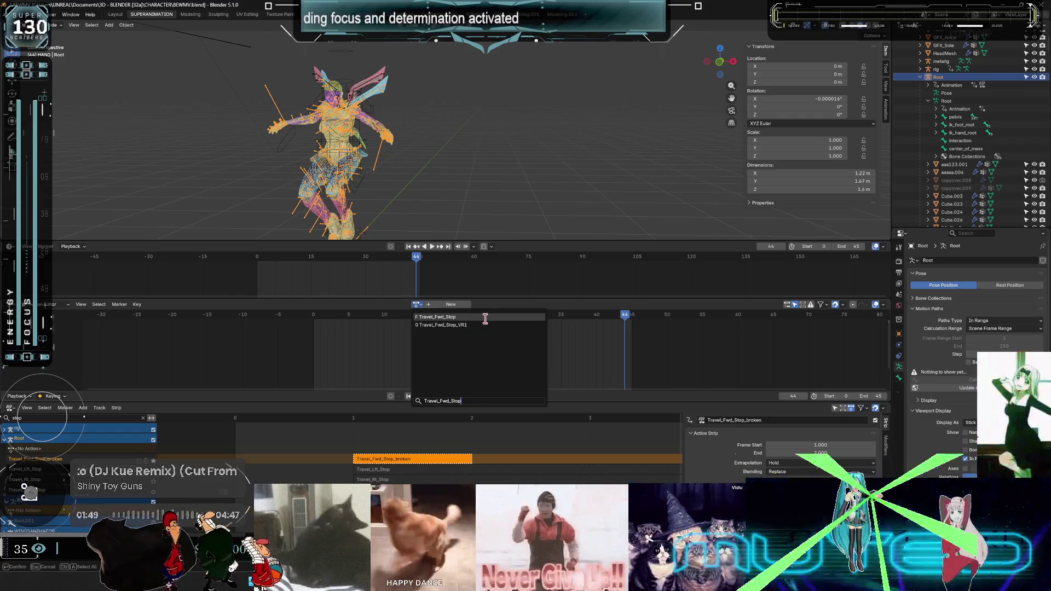
pyautogui.click(486, 321)
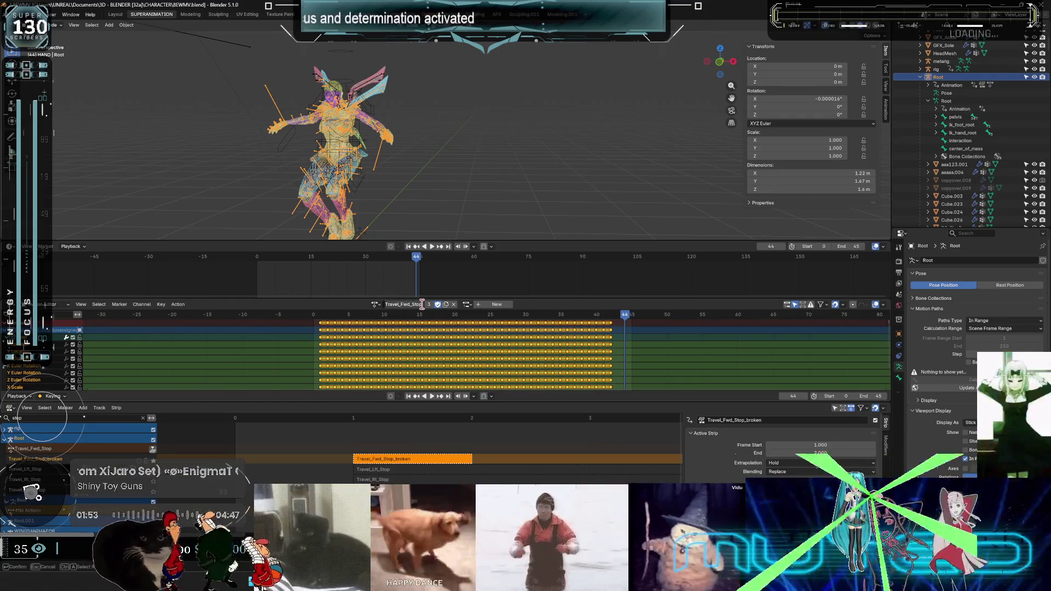
# Rename the action to Travel_Fwd_Stop_broken.
pyautogui.write('_broken')
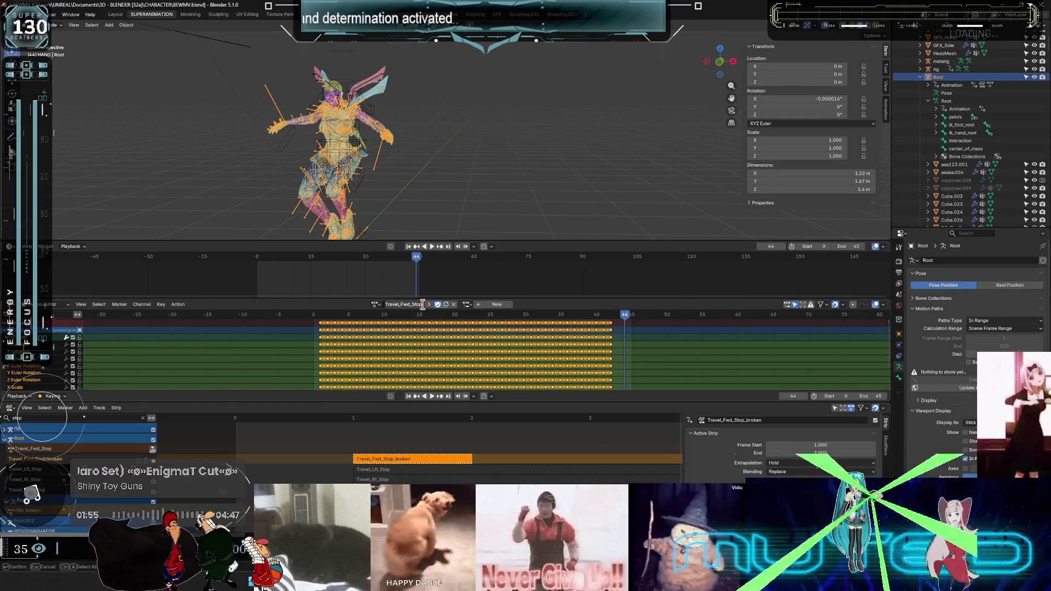
pyautogui.press('Return')
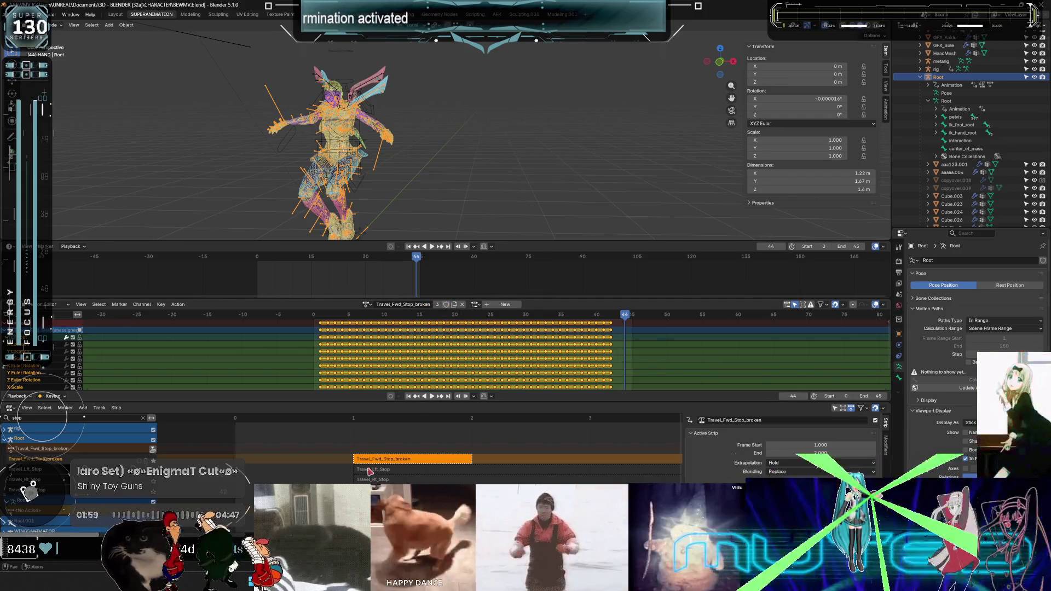
pyautogui.click(39, 448)
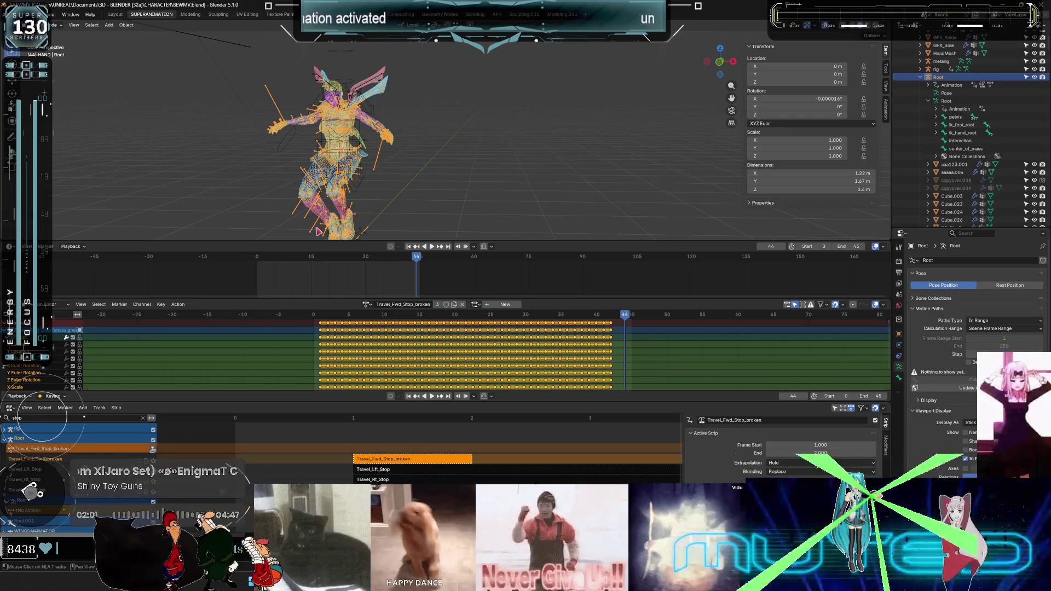
# Set the viewport to front view (numpad 1) on the character and open the File export list.
pyautogui.press('g')
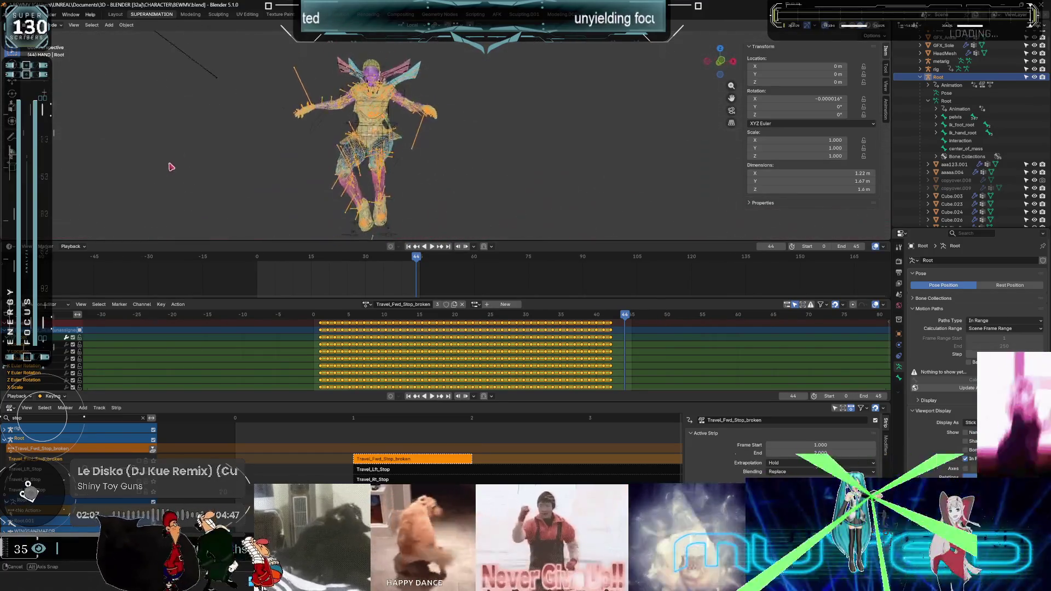
pyautogui.scroll(-3, 430, 172)
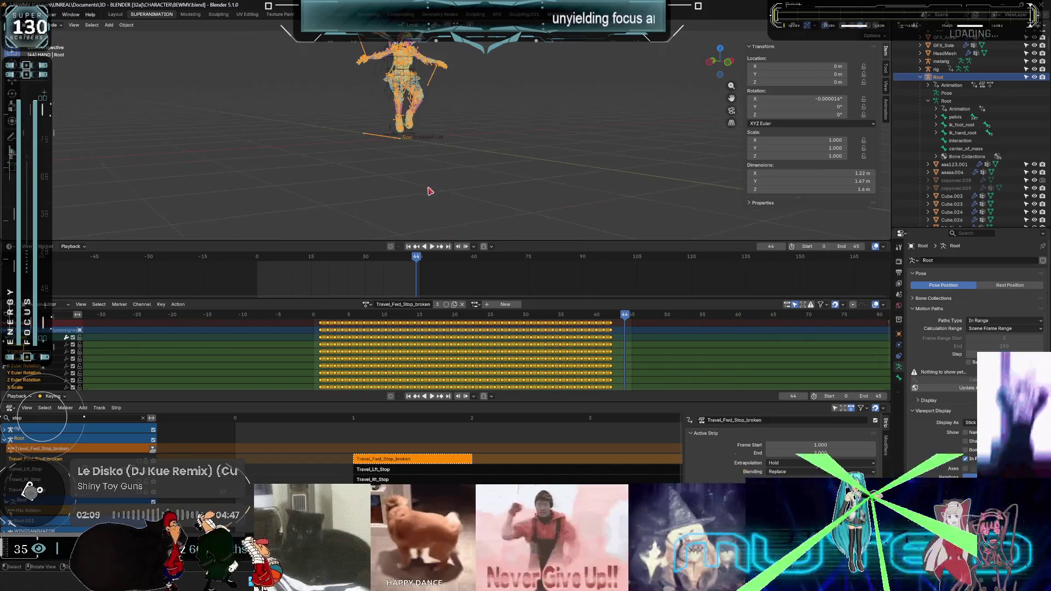
pyautogui.moveTo(416, 120); pyautogui.dragTo(331, 177, button='middle')
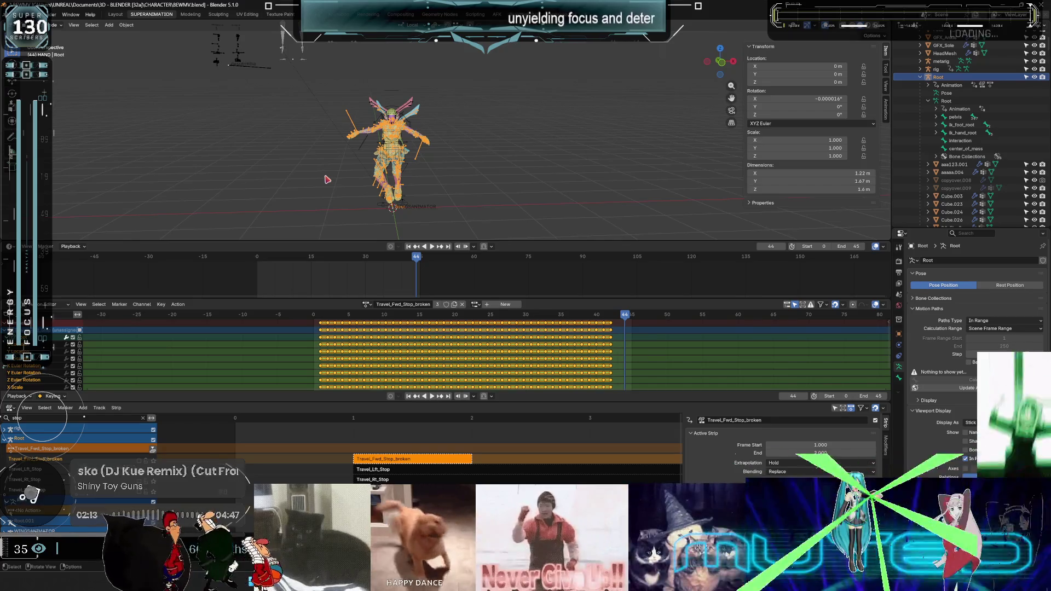
pyautogui.press('KP_1')
pyautogui.scroll(4, 327, 179)
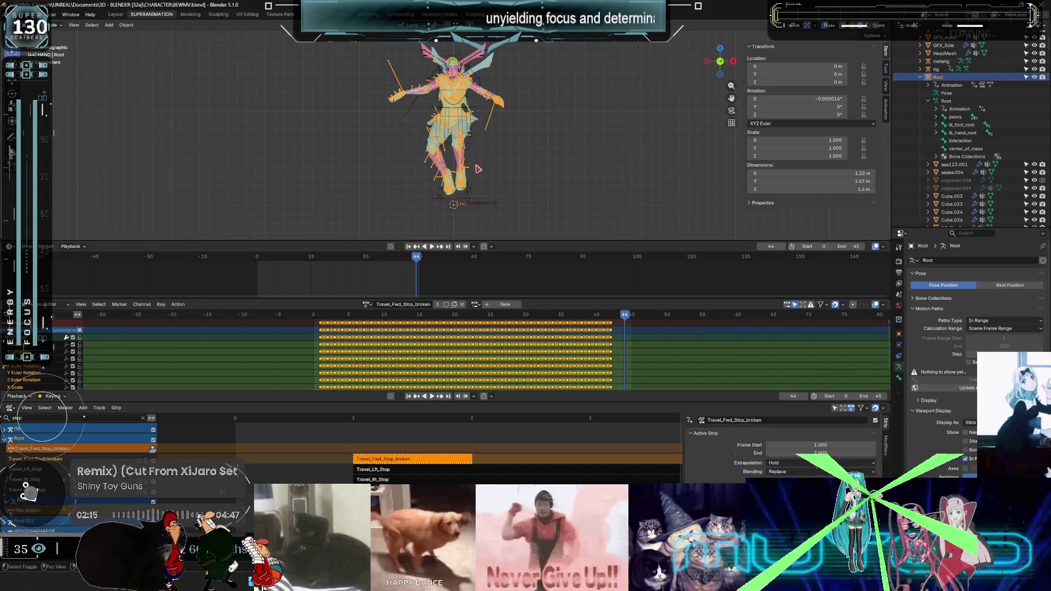
pyautogui.click(13, 14)
# Import the character FBX via File > FBX (.fbx), bringing in a rig with an Unreal Take action.
pyautogui.moveTo(53, 135)
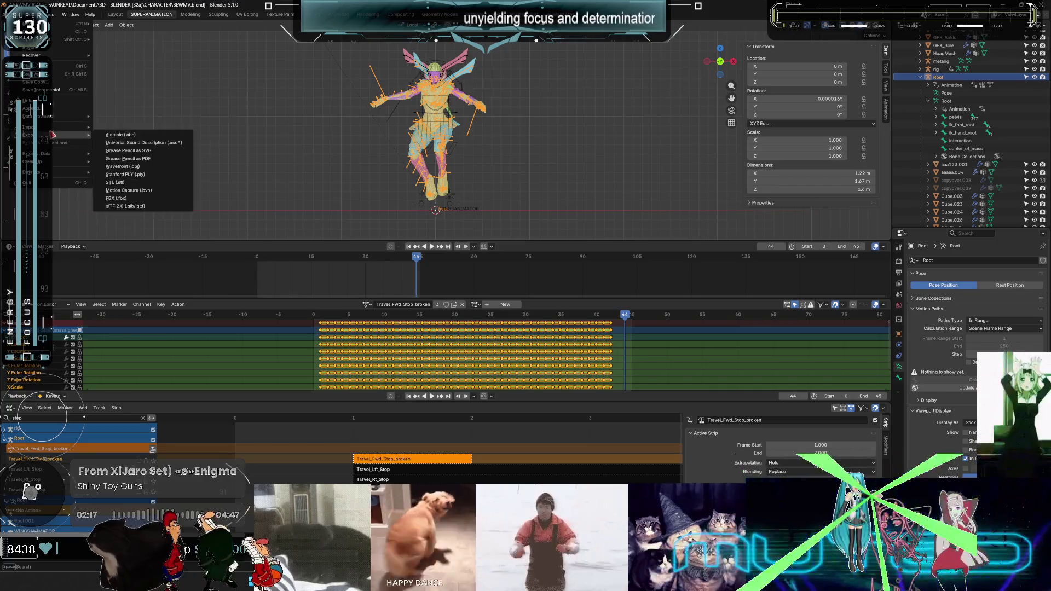
pyautogui.press('Escape')
pyautogui.click(13, 14)
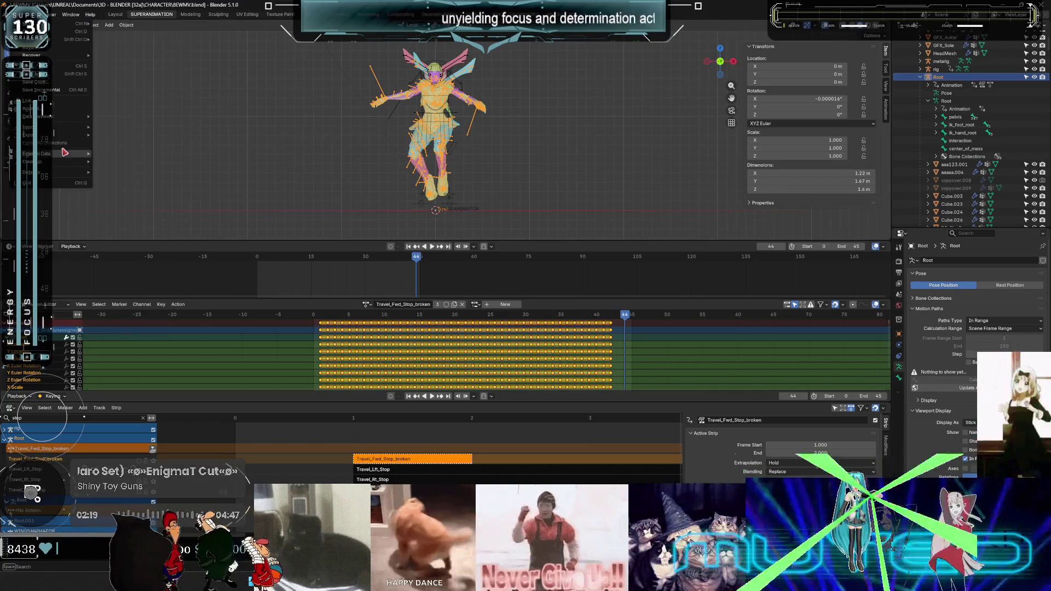
pyautogui.click(144, 175)
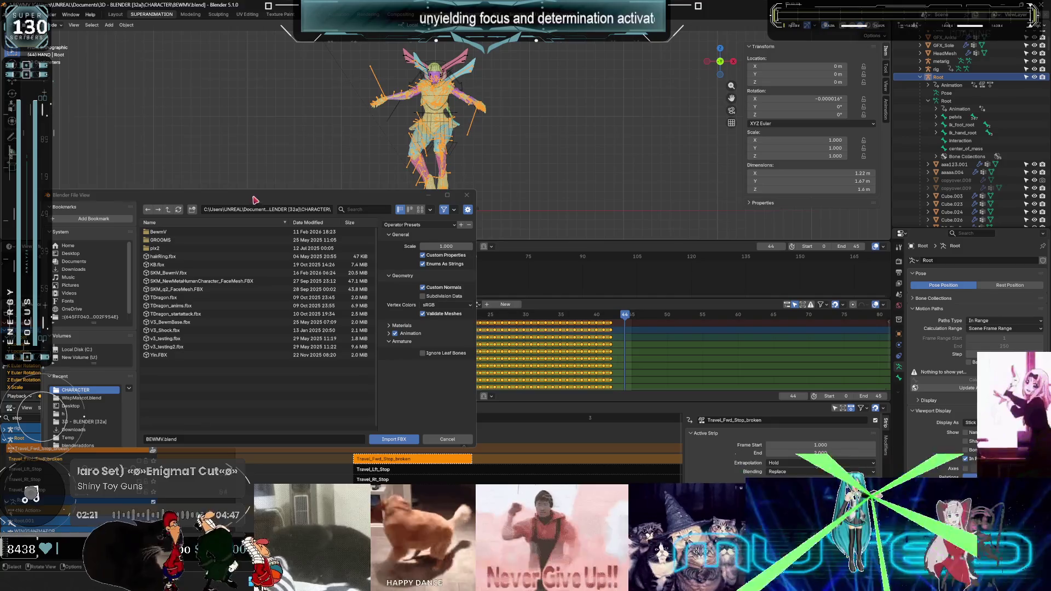
pyautogui.press('Escape')
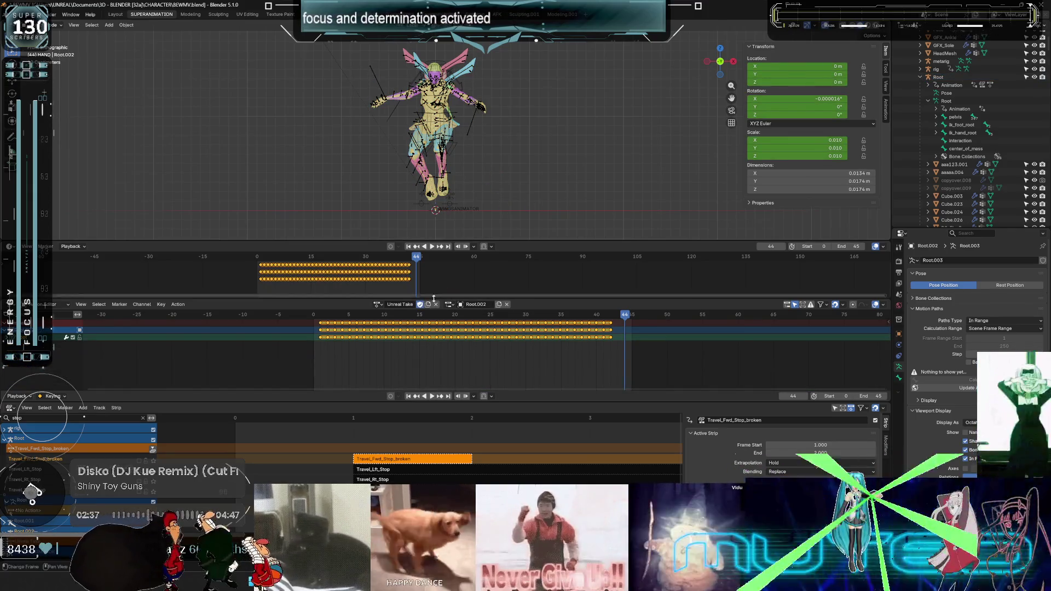
# Rename the imported Unreal Take action and its slot to Travel_Fwd_Stop.
pyautogui.doubleClick(405, 305)
pyautogui.hotkey('ctrl', 'v')
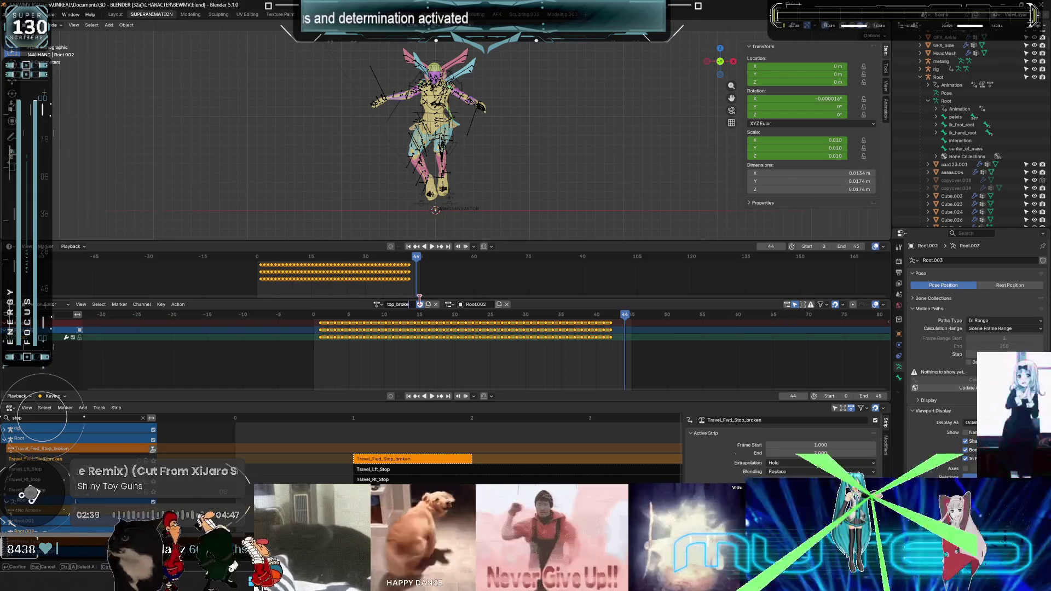
pyautogui.press('BackSpace')
pyautogui.press('BackSpace')
pyautogui.press('BackSpace')
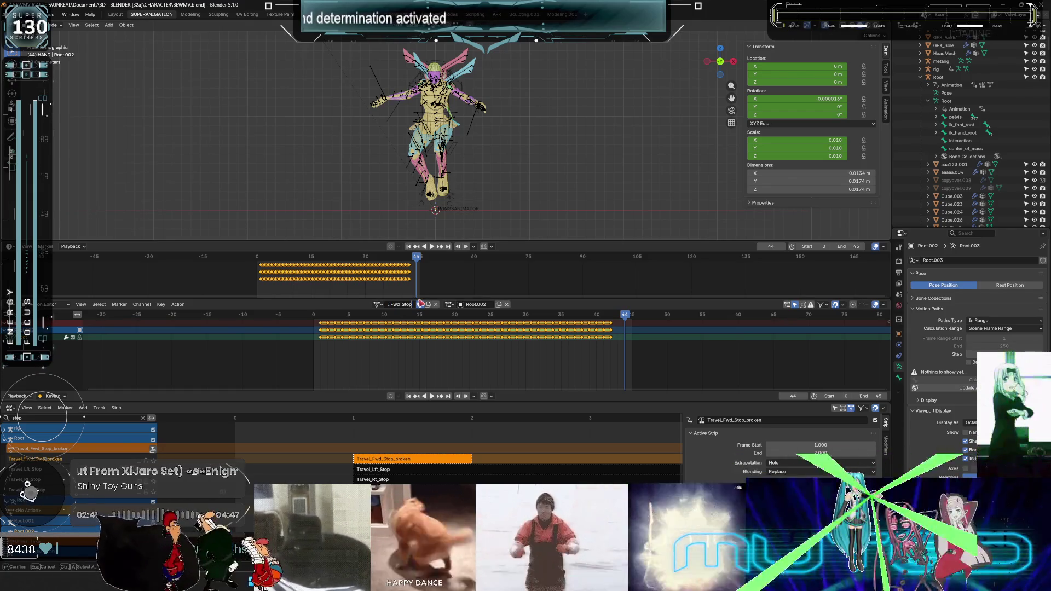
pyautogui.press('Tab')
pyautogui.hotkey('ctrl', 'v')
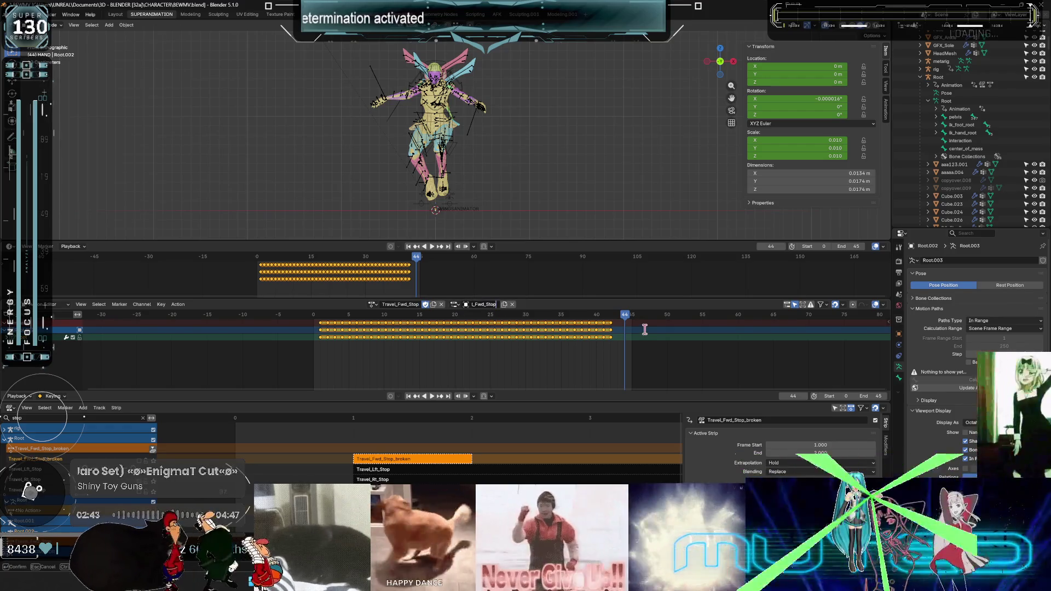
pyautogui.press('Return')
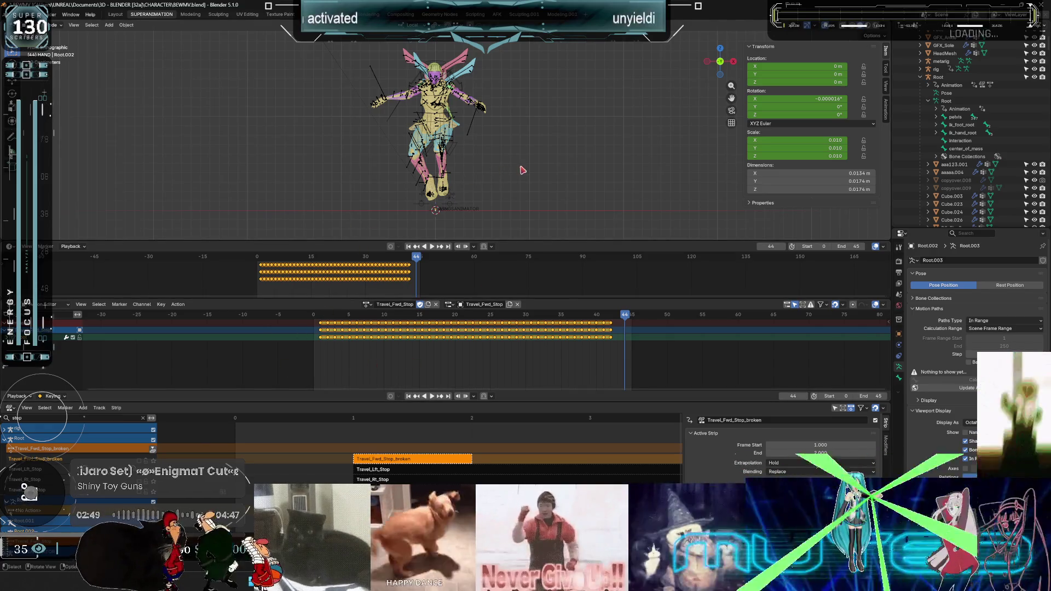
# Test-move the imported rig, reset its location with Alt+G, then undo to remove it.
pyautogui.press('g')
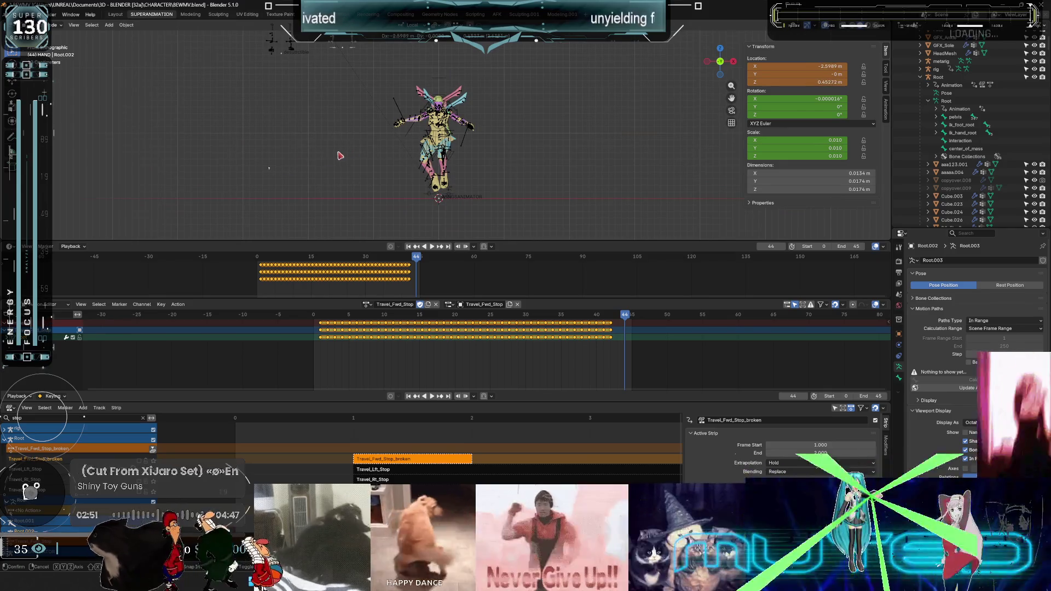
pyautogui.click(281, 174)
pyautogui.scroll(-5, 520, 134)
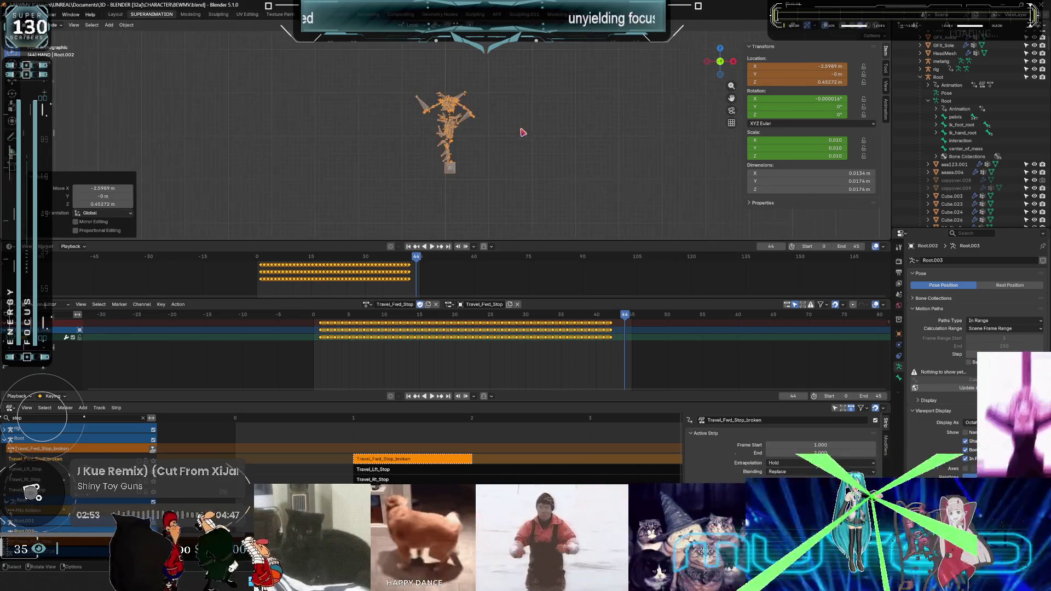
pyautogui.moveTo(525, 151)
pyautogui.mouseDown(button='middle')
pyautogui.moveTo(542, 162)
pyautogui.moveTo(570, 150)
pyautogui.moveTo(405, 159)
pyautogui.moveTo(378, 200)
pyautogui.moveTo(463, 185)
pyautogui.mouseUp(button='middle')
pyautogui.hotkey('alt', 'g')
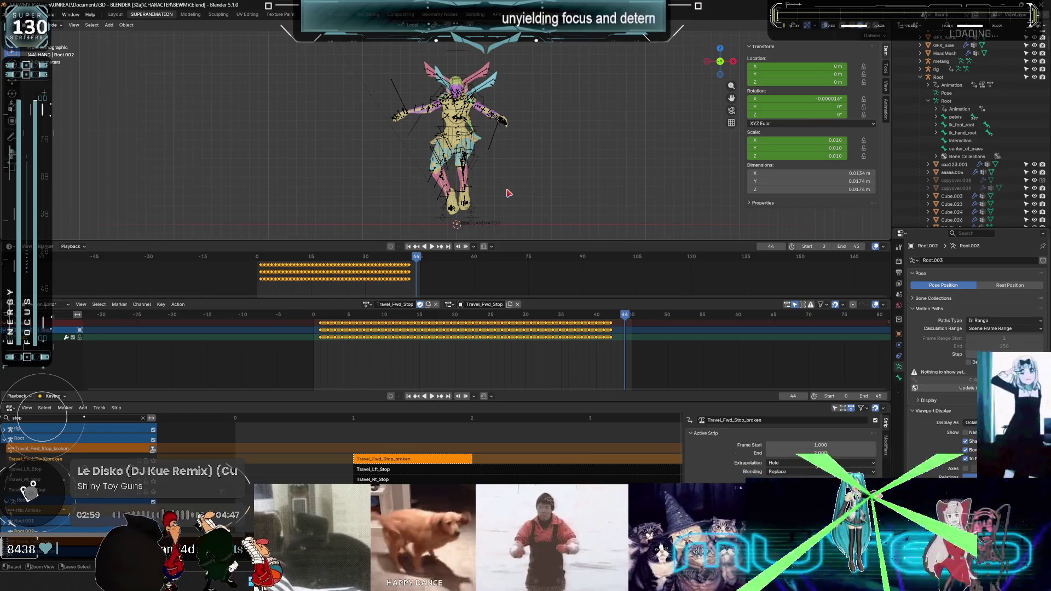
pyautogui.hotkey('ctrl', 'z')
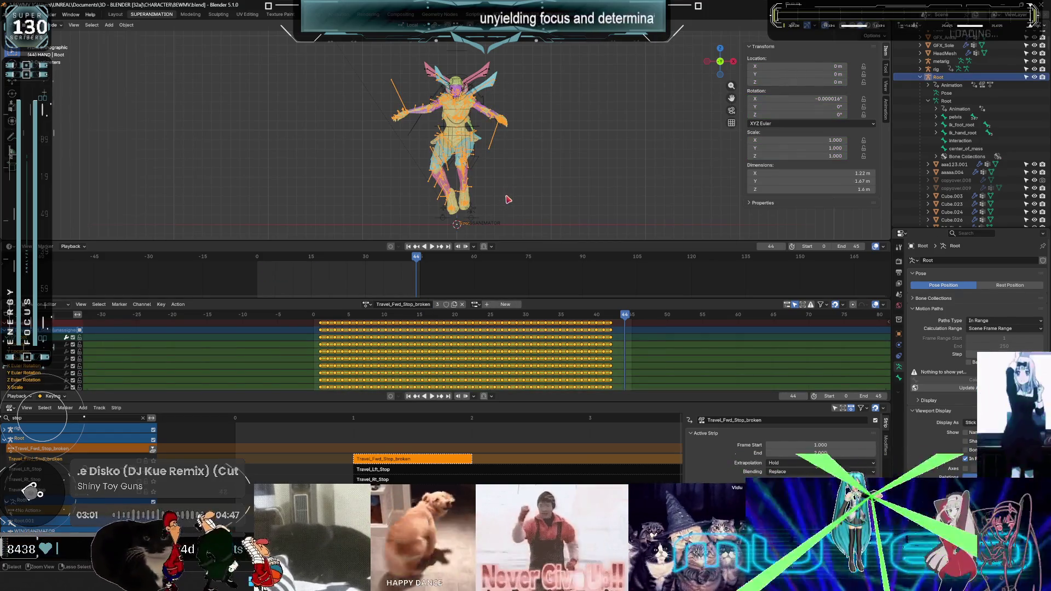
# Step back in Undo History to restore the imported rig, then glance at File > Export and close it.
pyautogui.scroll(2, 508, 201)
pyautogui.click(33, 15)
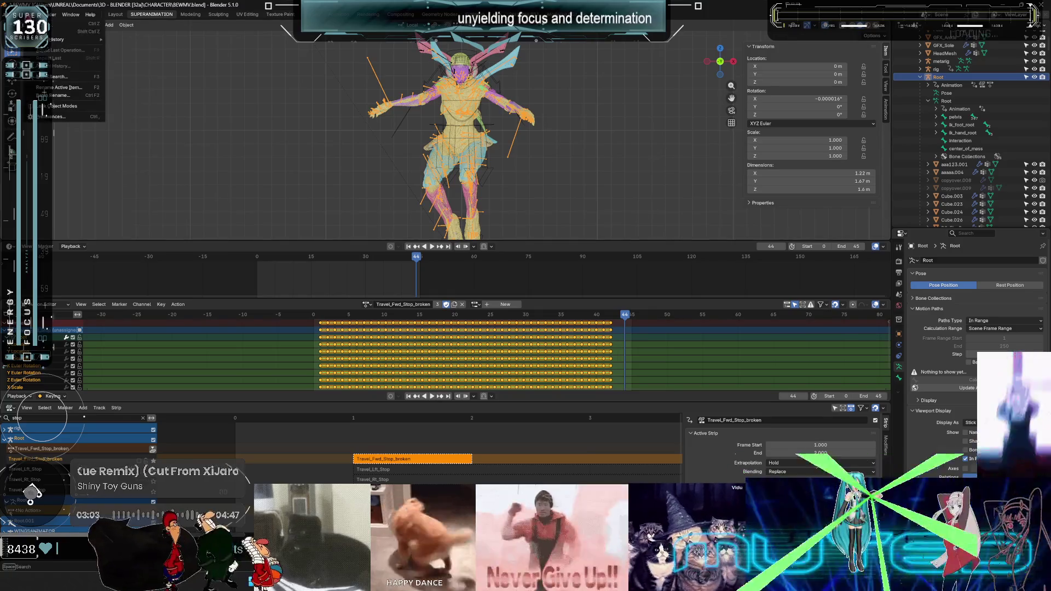
pyautogui.moveTo(65, 39)
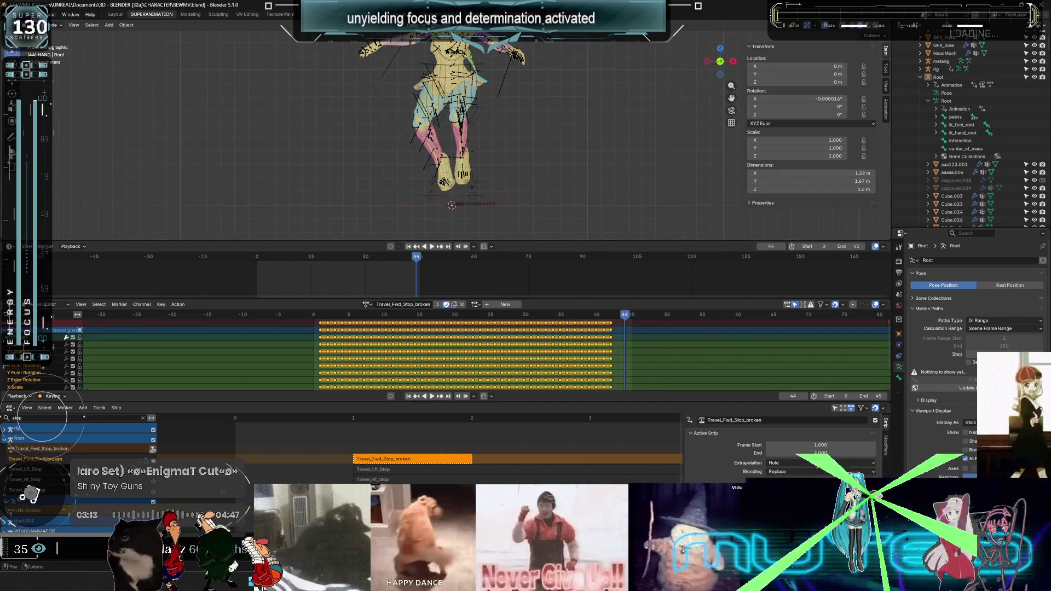
pyautogui.click(17, 14)
pyautogui.moveTo(60, 128)
pyautogui.press('Escape')
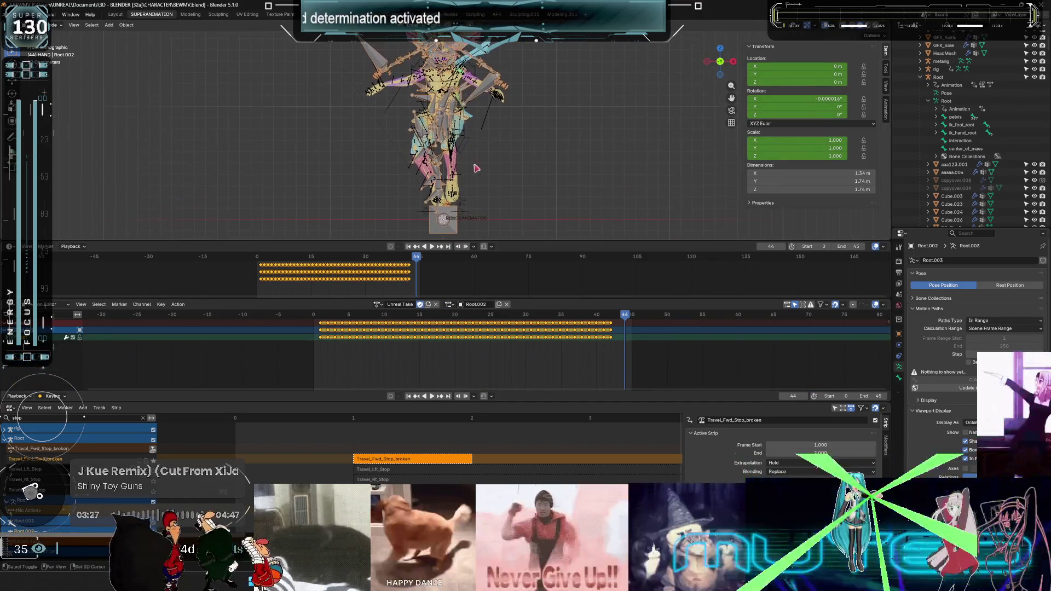
# Rename the imported rig's action and its slot to Travel_Fwd_Stop.
pyautogui.click(399, 305)
pyautogui.hotkey('ctrl', 'v')
pyautogui.hotkey('ctrl', 'a')
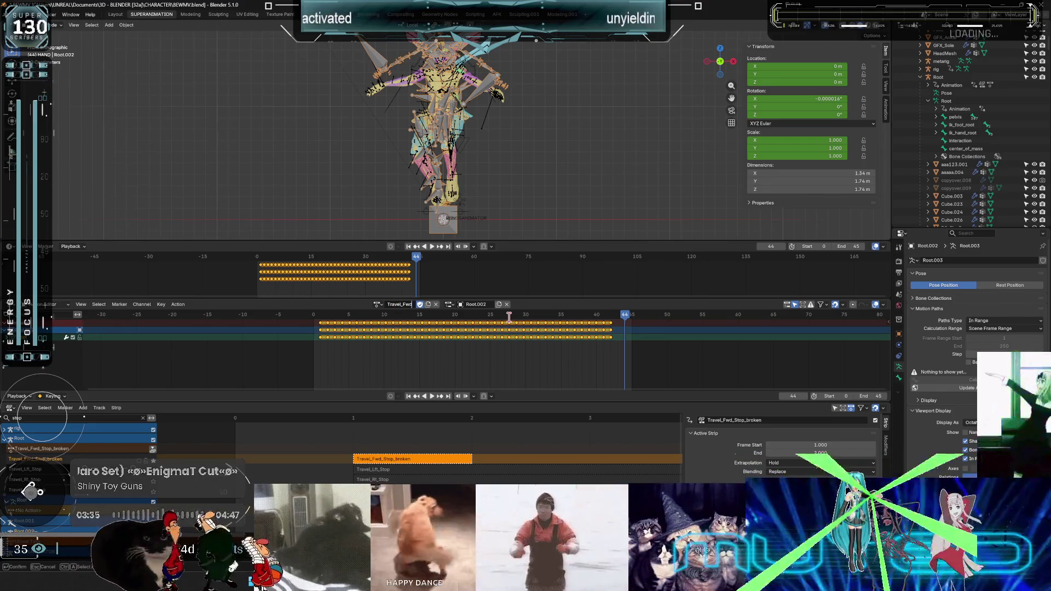
pyautogui.write('_Stop')
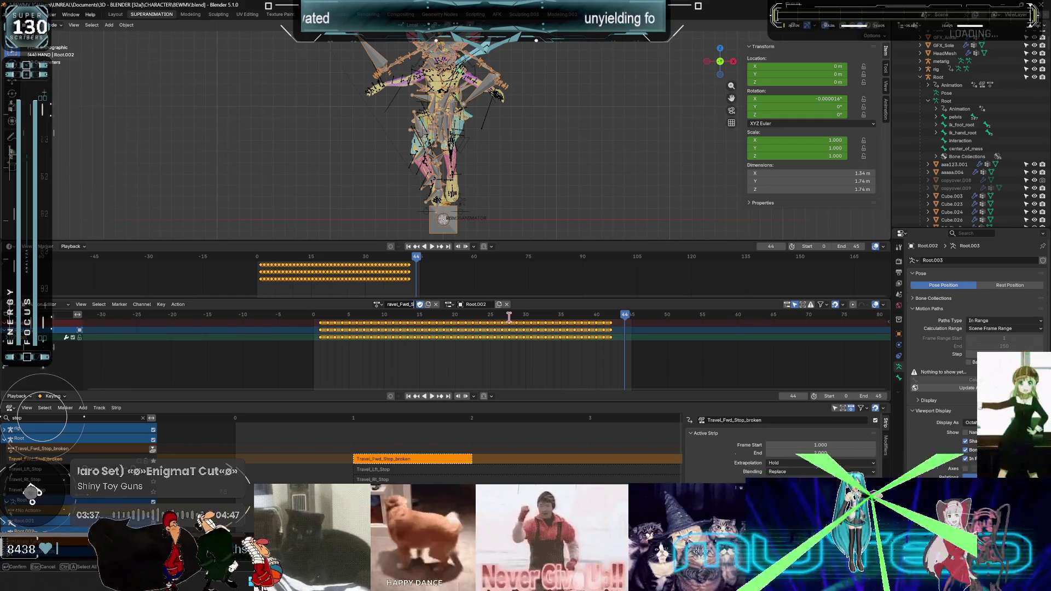
pyautogui.press('Return')
pyautogui.doubleClick(481, 305)
pyautogui.hotkey('ctrl', 'v')
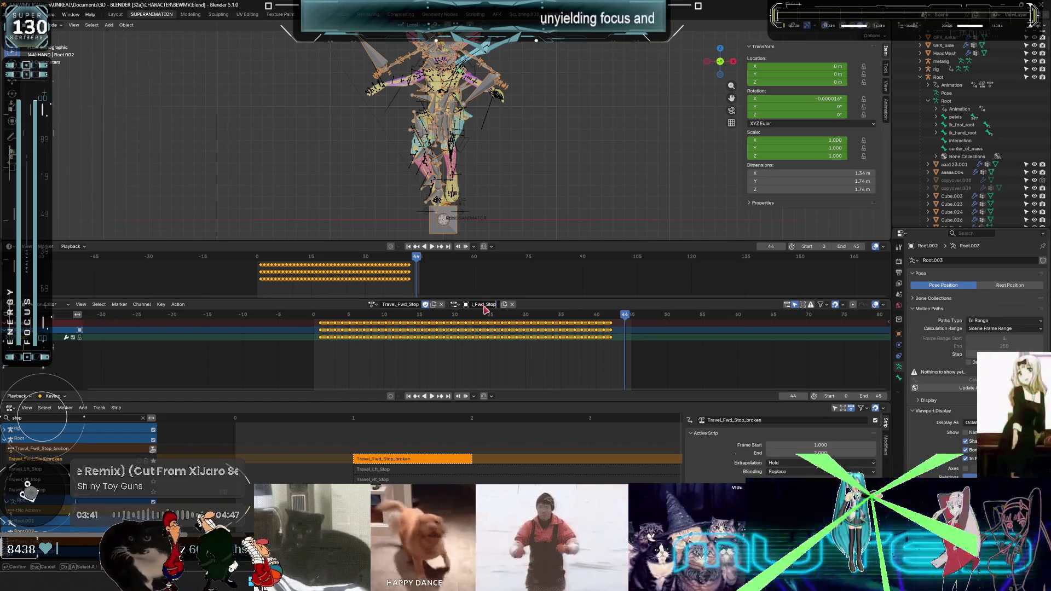
pyautogui.press('Return')
# Move the rig copy along X to the left of the original, then select Root.
pyautogui.press('g')
pyautogui.press('x')
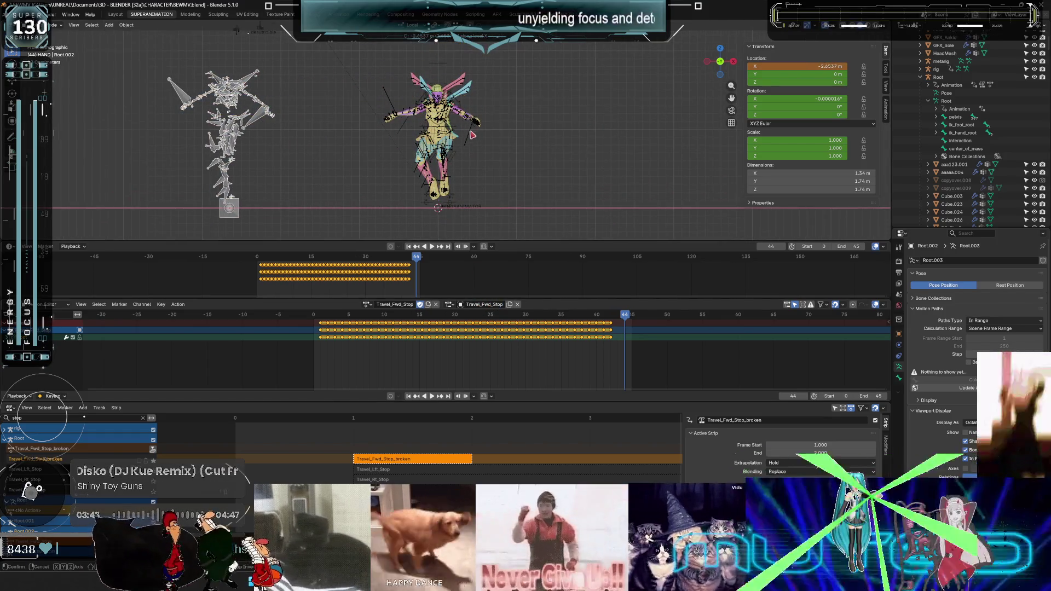
pyautogui.click(472, 134)
pyautogui.click(470, 186)
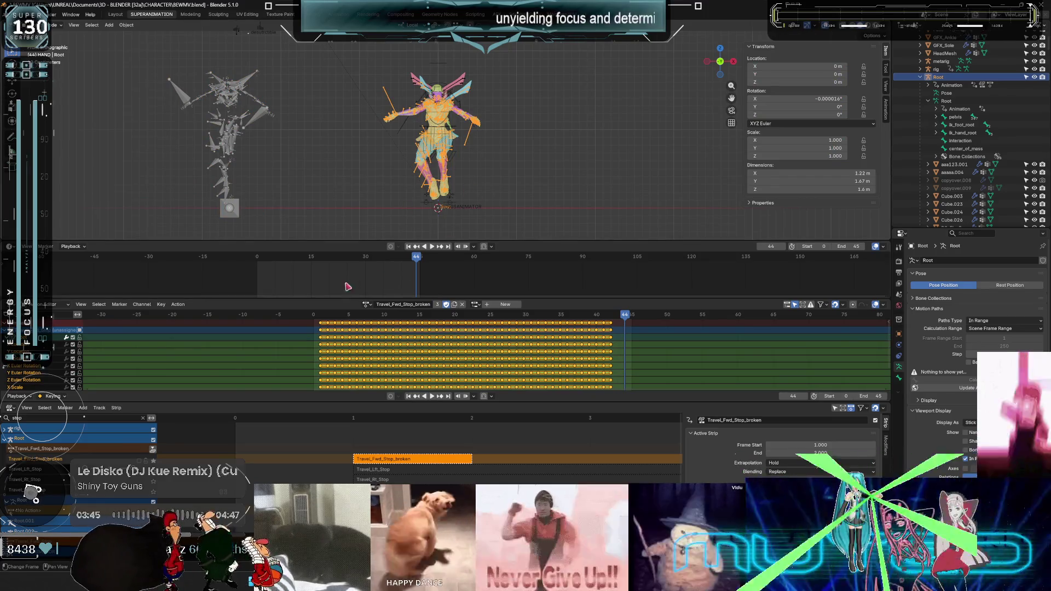
# Assign the Travel_Fwd_Stop action to the Root rig and play it back to check.
pyautogui.click(366, 305)
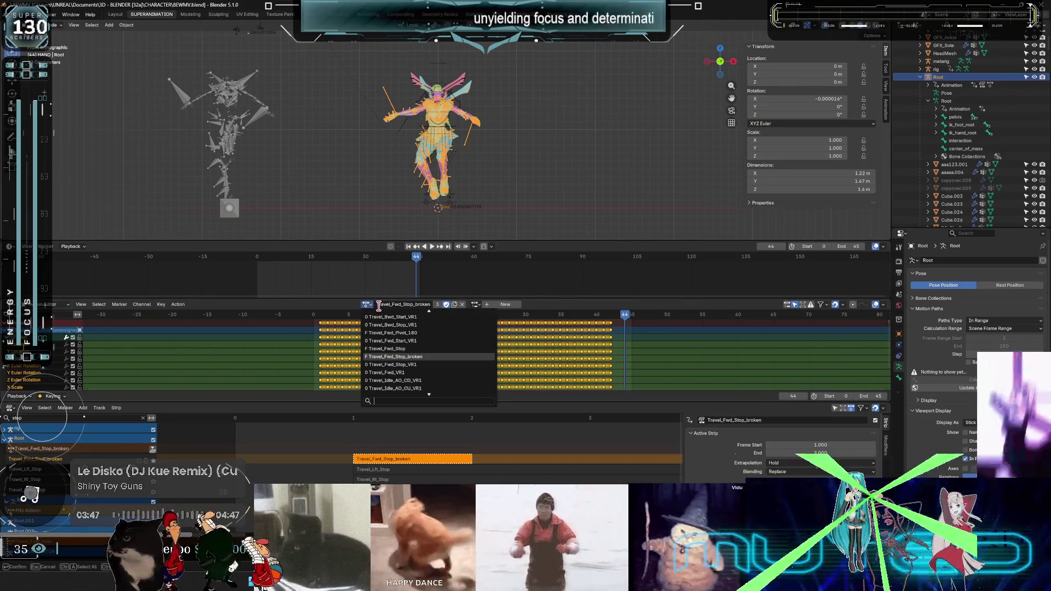
pyautogui.write('Travel_Fwd_Stop')
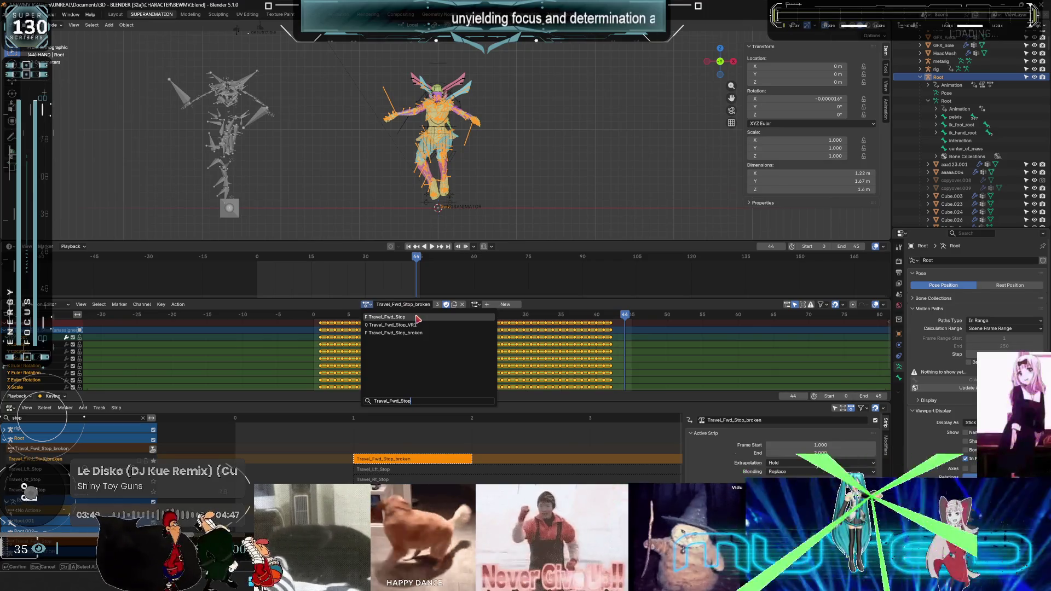
pyautogui.click(417, 317)
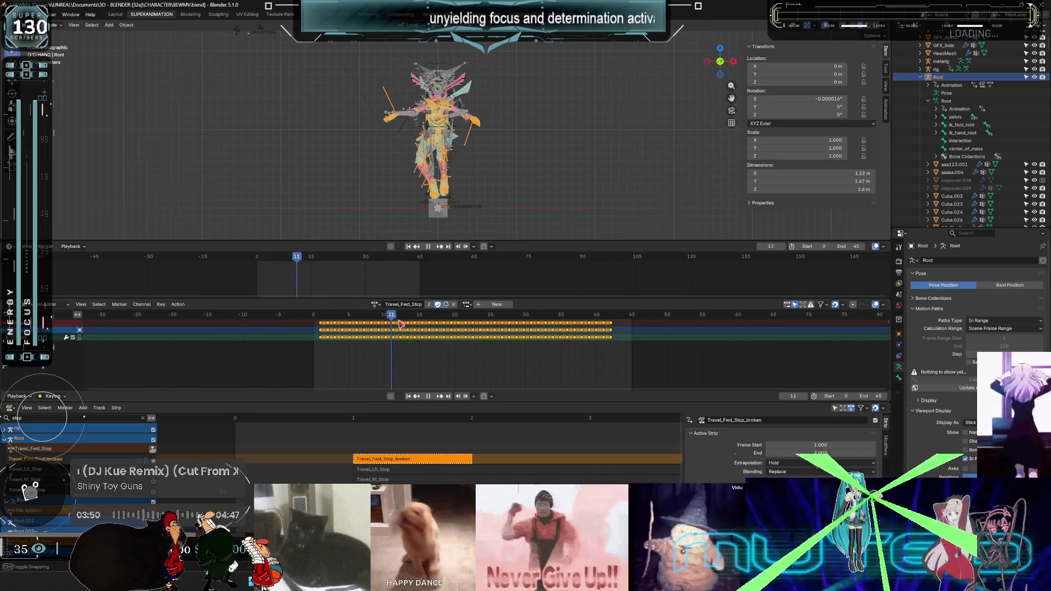
pyautogui.click(468, 306)
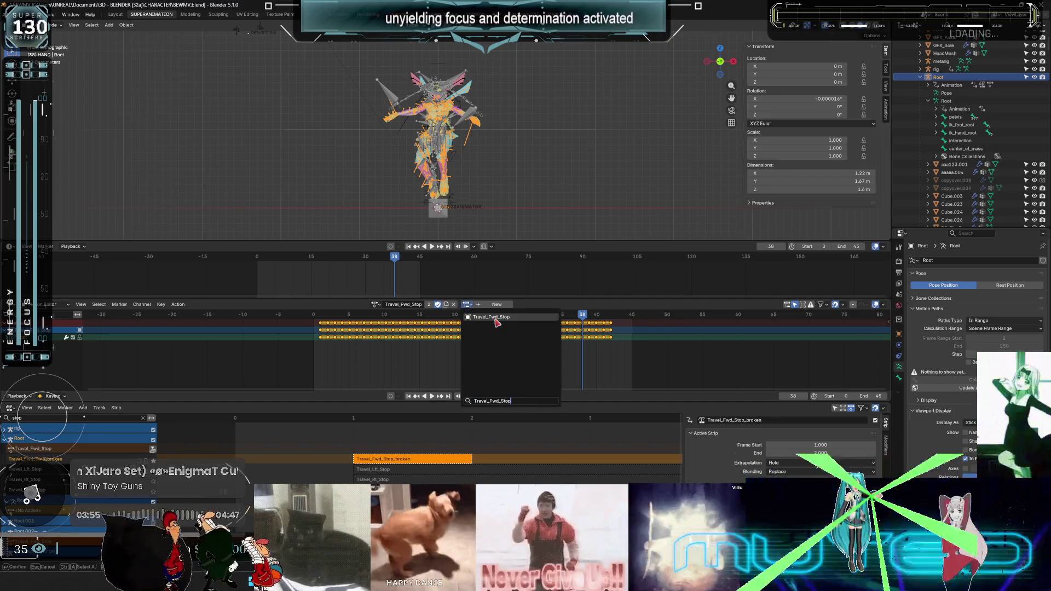
pyautogui.click(493, 318)
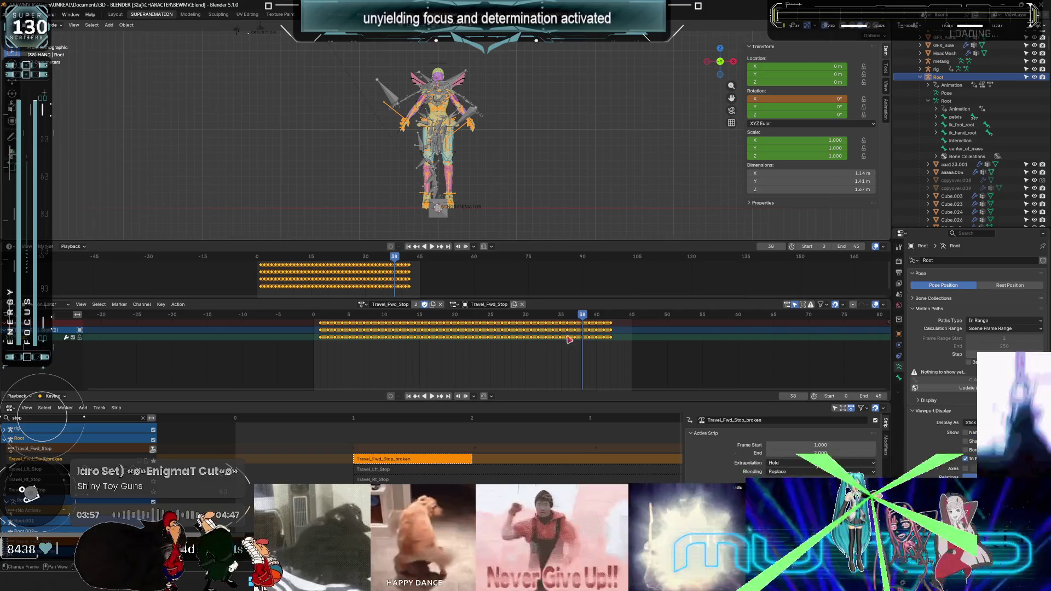
pyautogui.press('space')
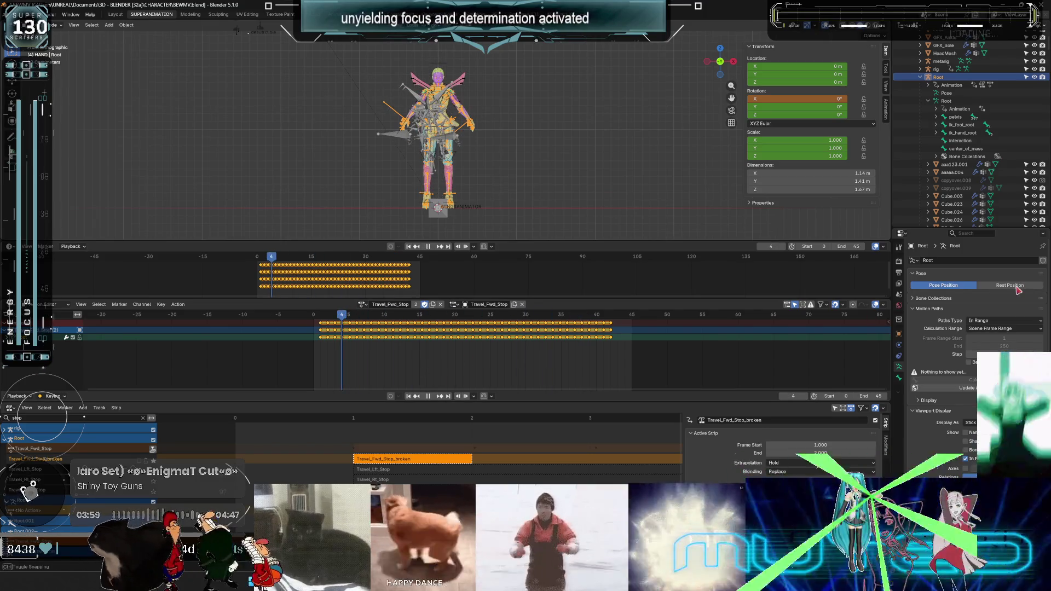
pyautogui.press('space')
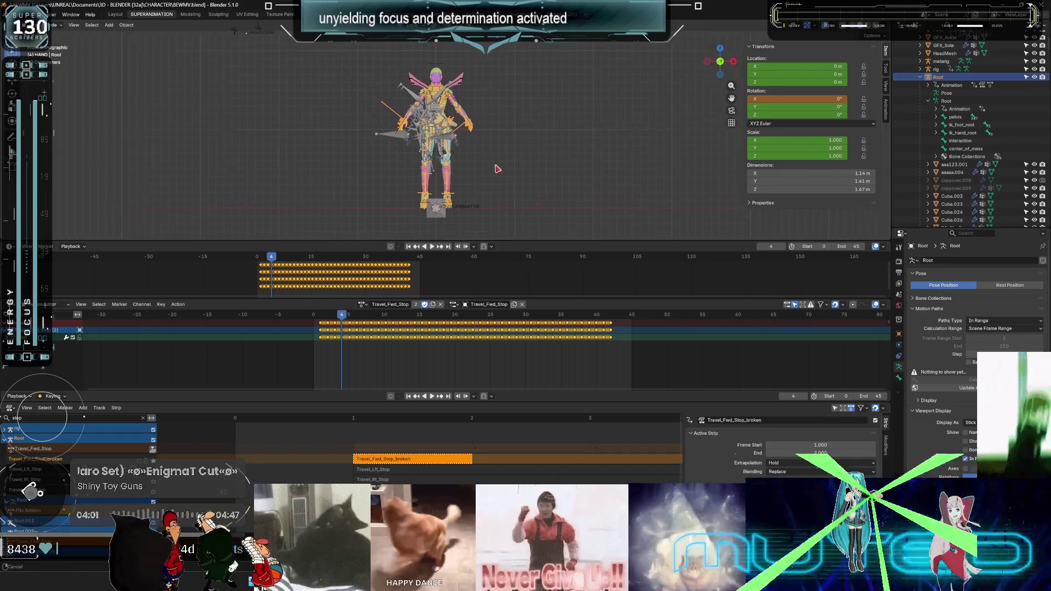
# Delete the Root.002 rig copy and reselect Root and its Travel_Fwd_Stop NLA track.
pyautogui.moveTo(383, 219)
pyautogui.mouseDown(button='middle')
pyautogui.moveTo(416, 180)
pyautogui.moveTo(396, 166)
pyautogui.mouseUp(button='middle')
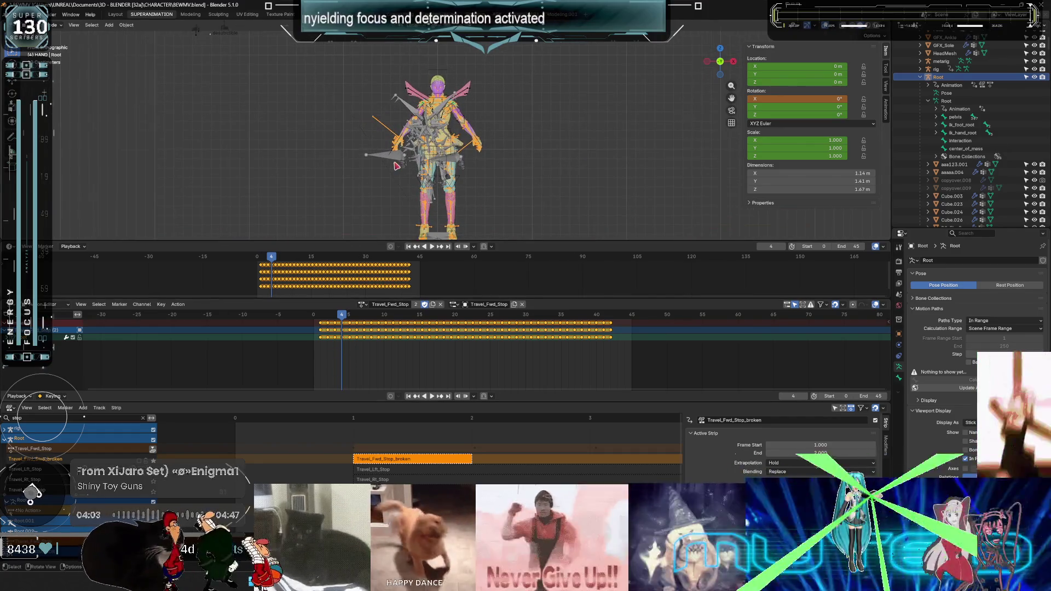
pyautogui.click(494, 183)
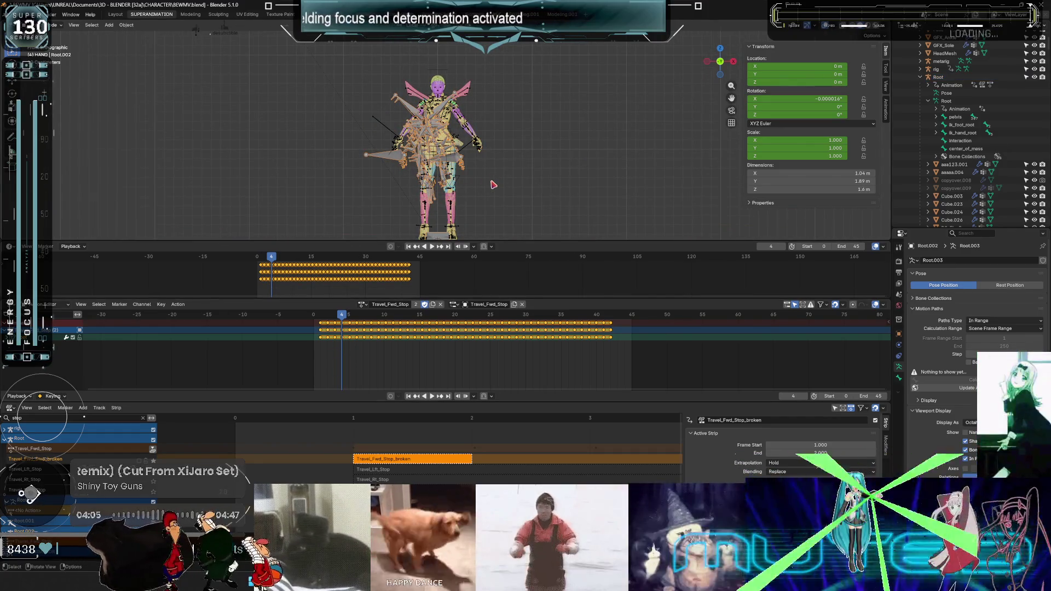
pyautogui.press('Delete')
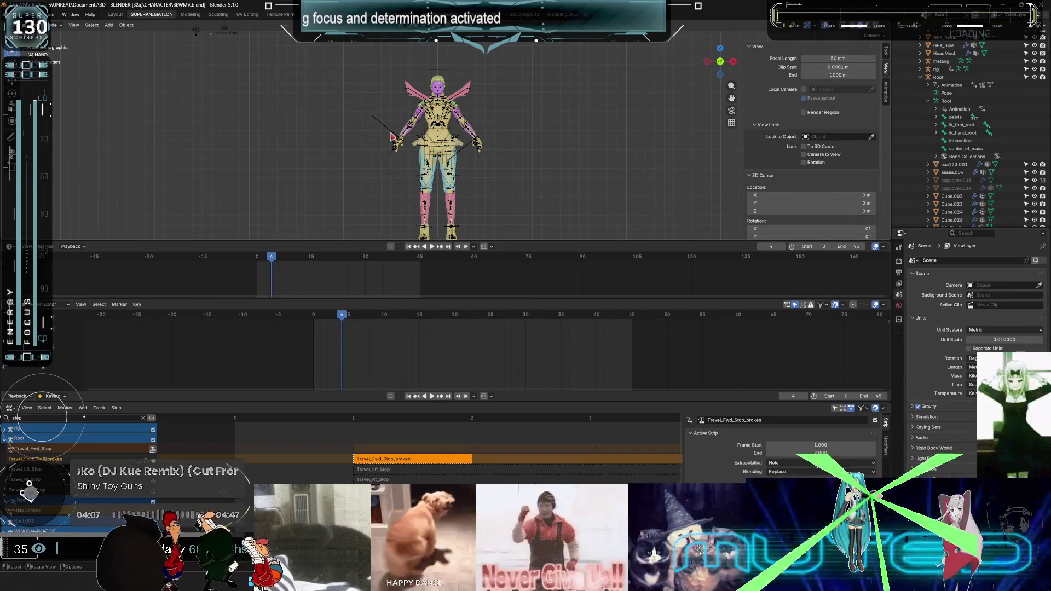
pyautogui.click(19, 438)
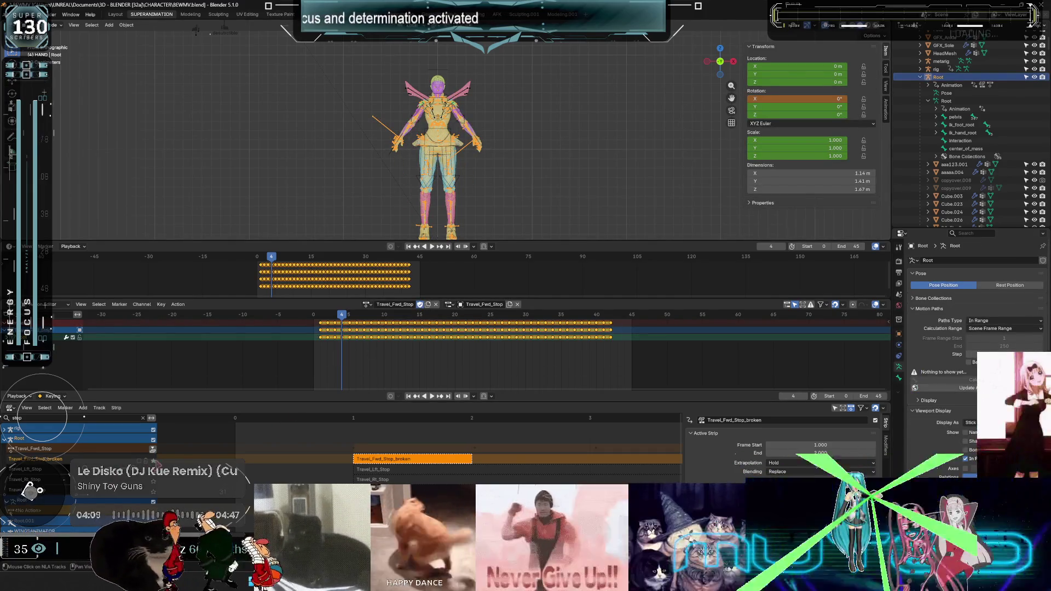
pyautogui.click(155, 461)
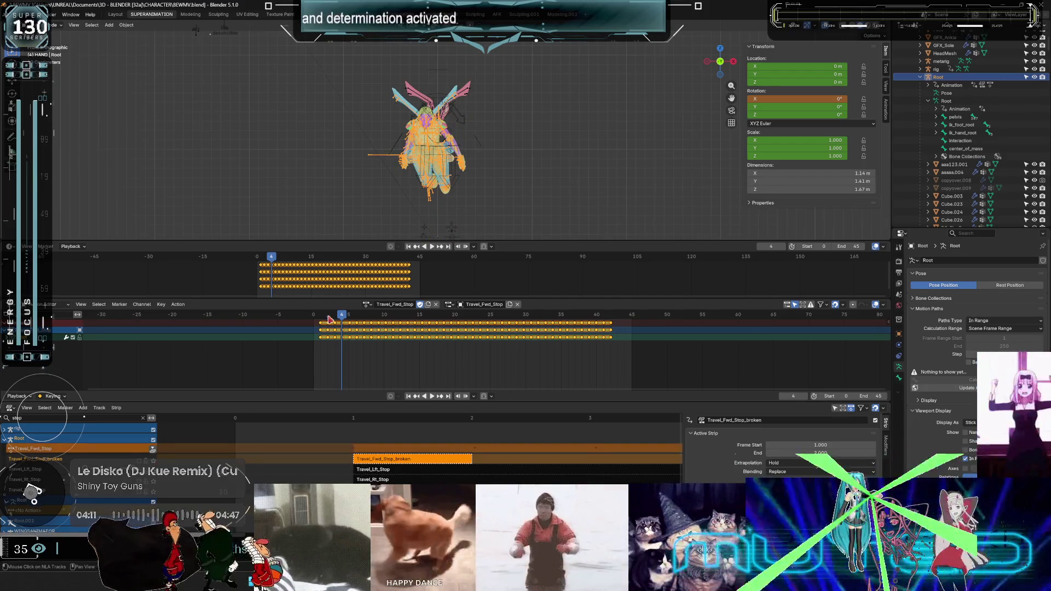
# Replay the animation from the first frame, scrubbing forward to about frame 30.
pyautogui.hotkey('shift', 'Left')
pyautogui.press('space')
pyautogui.moveTo(475, 310)
pyautogui.mouseDown()
pyautogui.moveTo(607, 329)
pyautogui.moveTo(518, 331)
pyautogui.mouseUp()
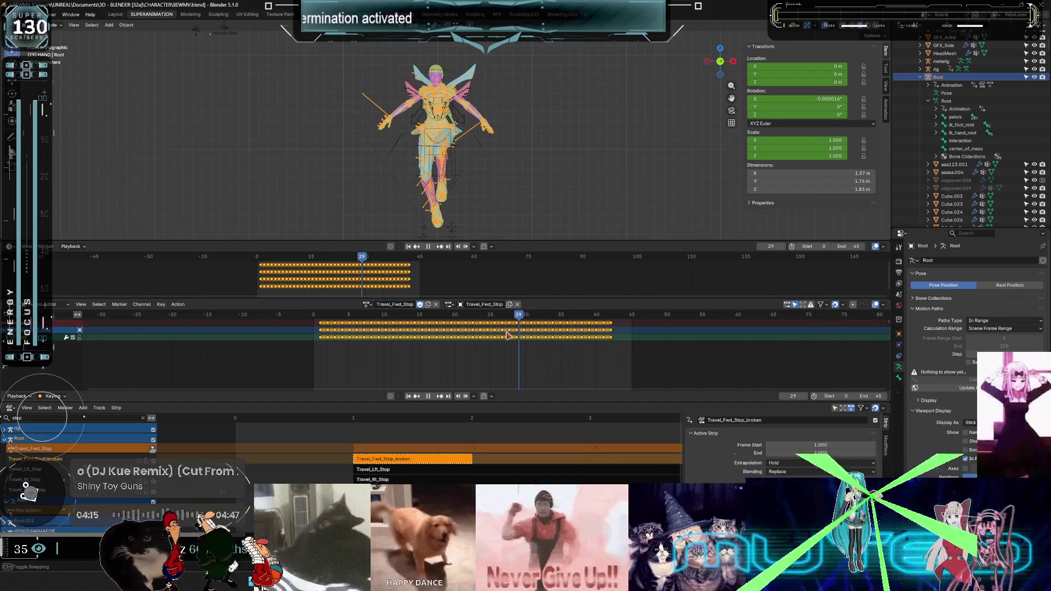
pyautogui.hotkey('shift', 'Left')
pyautogui.press('space')
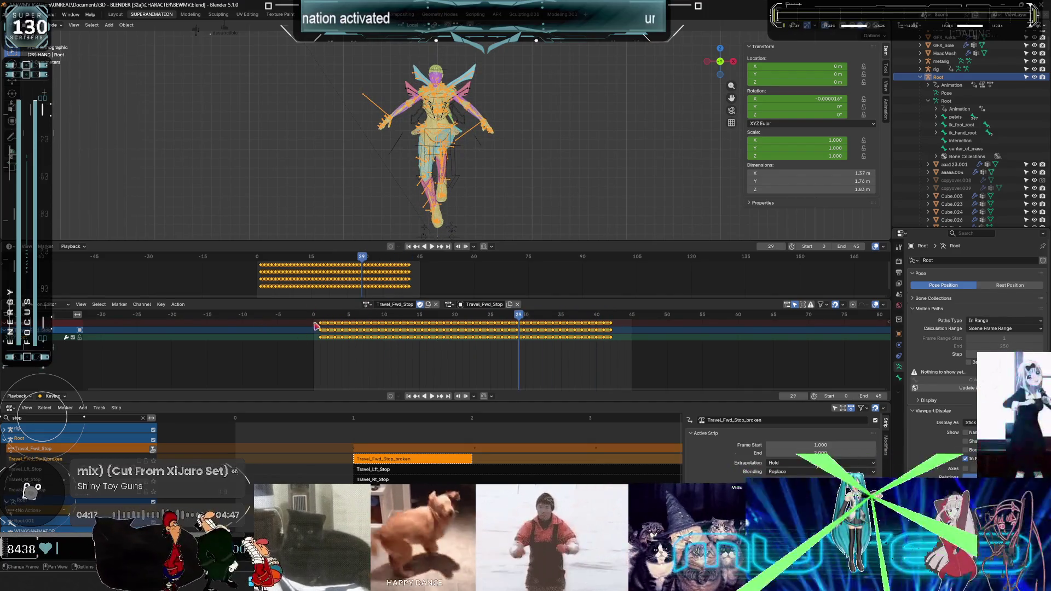
pyautogui.click(178, 305)
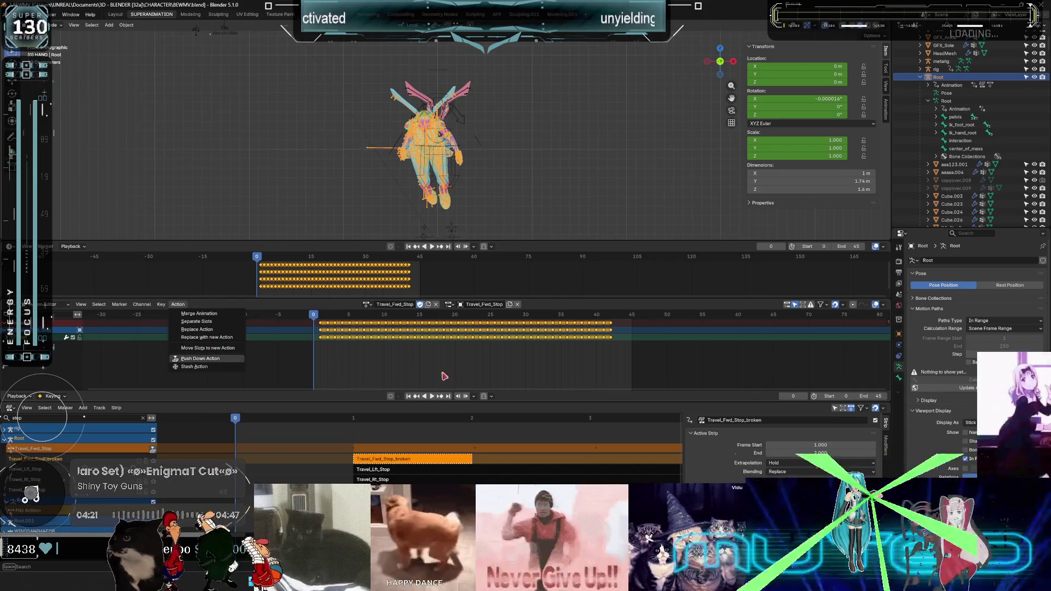
# Push Travel_Fwd_Stop down into an NLA strip and select the Travel_Fwd_Stop_broken strip.
pyautogui.click(207, 359)
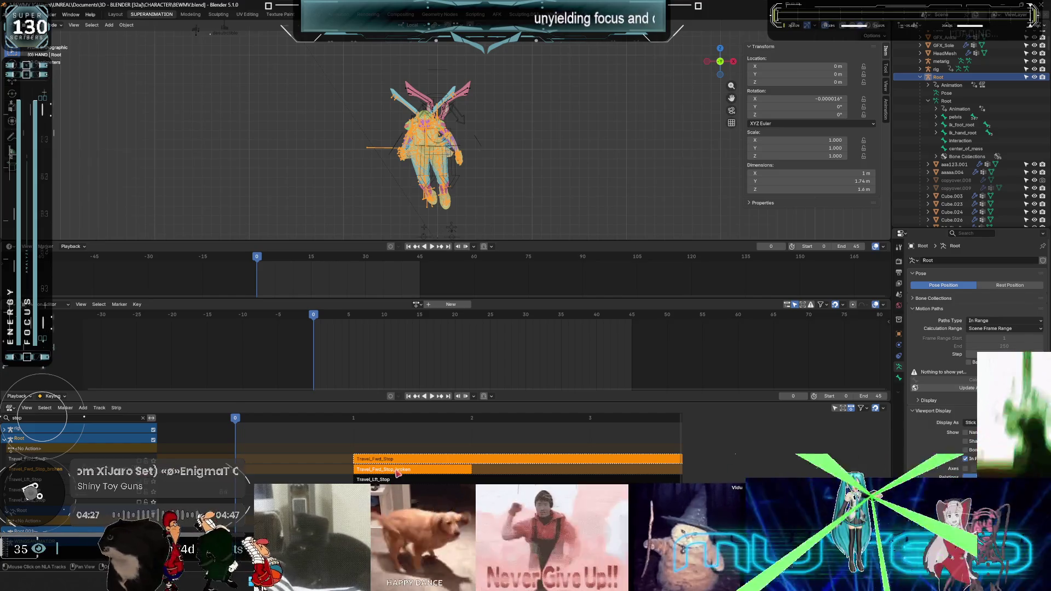
pyautogui.click(411, 469)
pyautogui.press('n')
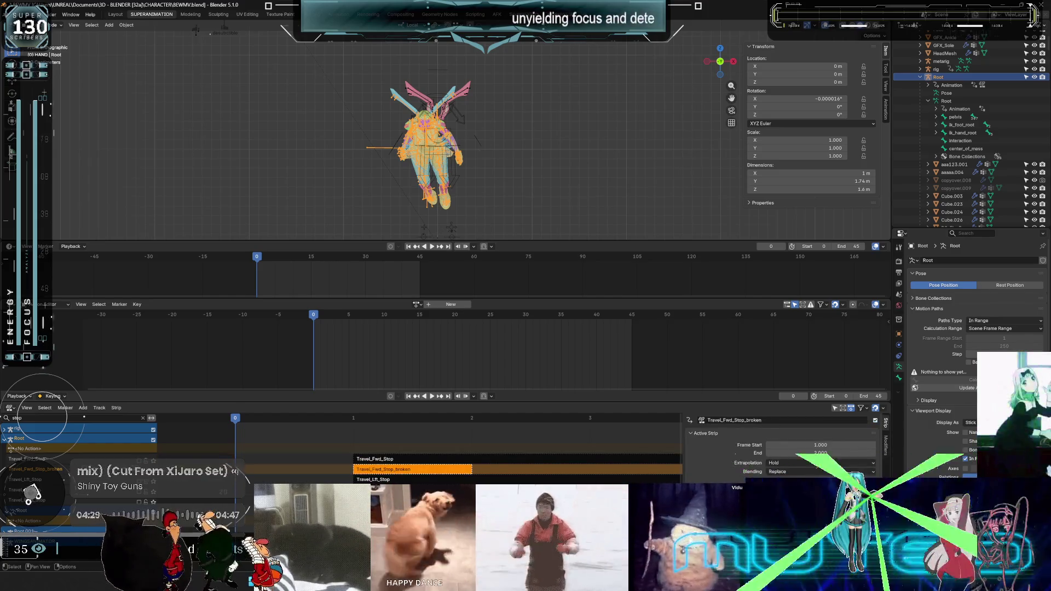
# Delete the Travel_Fwd_Stop_broken track and start trimming the NLA track name filter.
pyautogui.hotkey('alt', 'a')
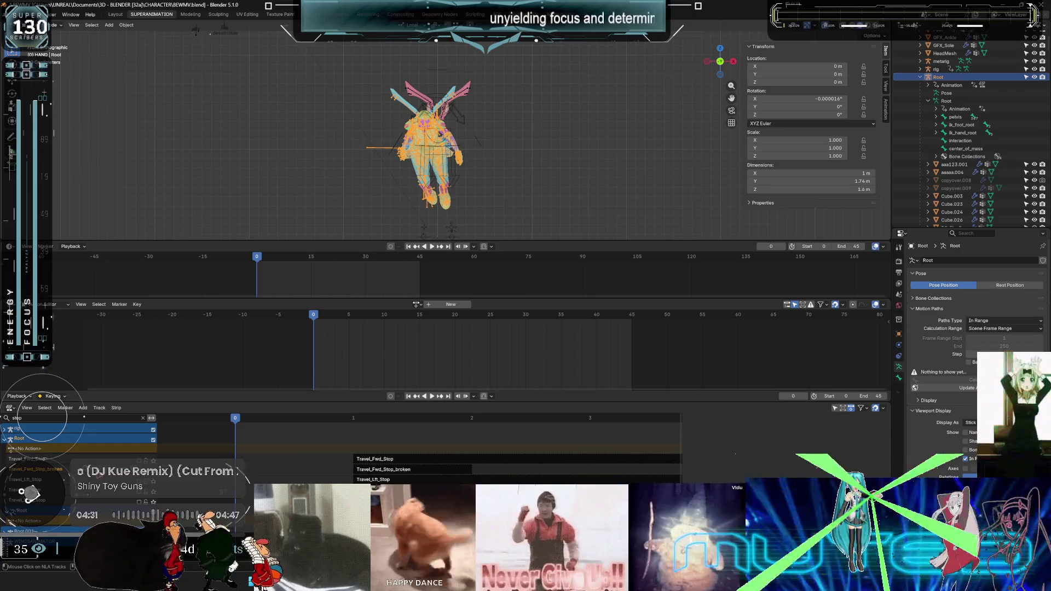
pyautogui.press('x')
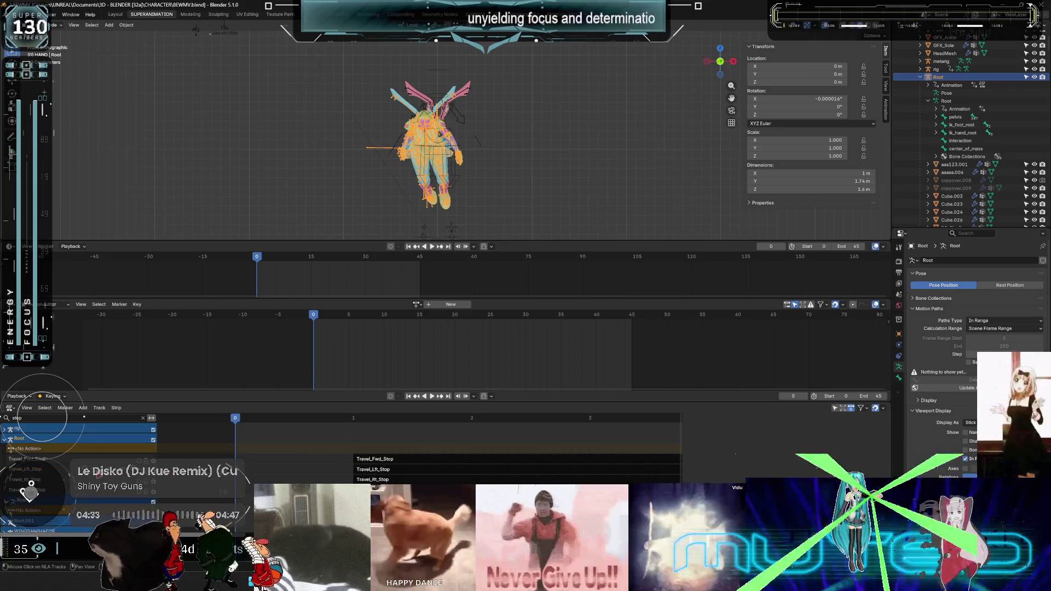
pyautogui.click(90, 420)
pyautogui.press('BackSpace')
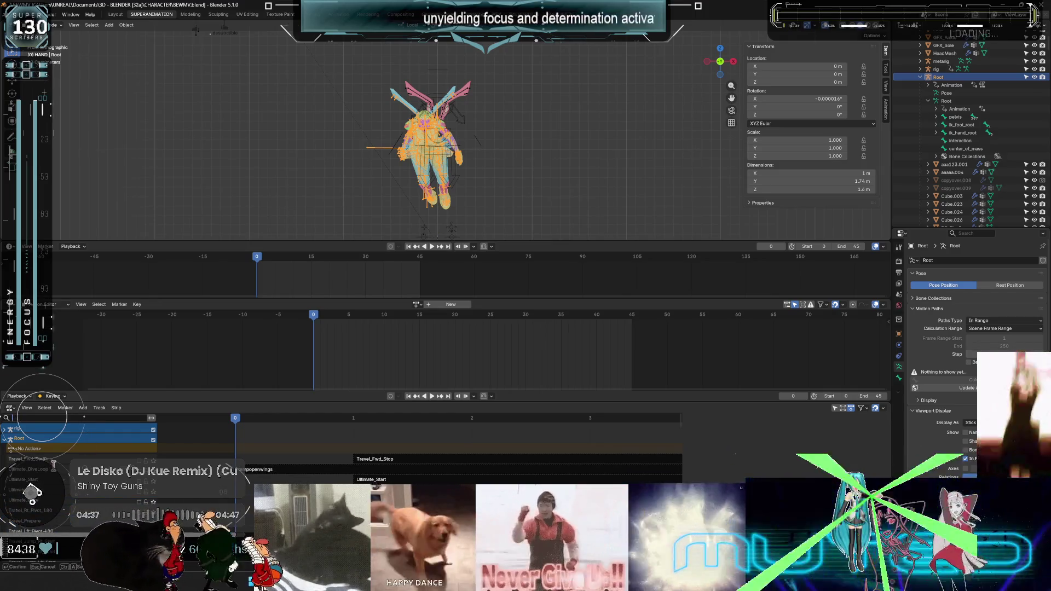
# Clear the 'stop' NLA name filter so every animation track is listed.
pyautogui.click(40, 419)
pyautogui.press('BackSpace')
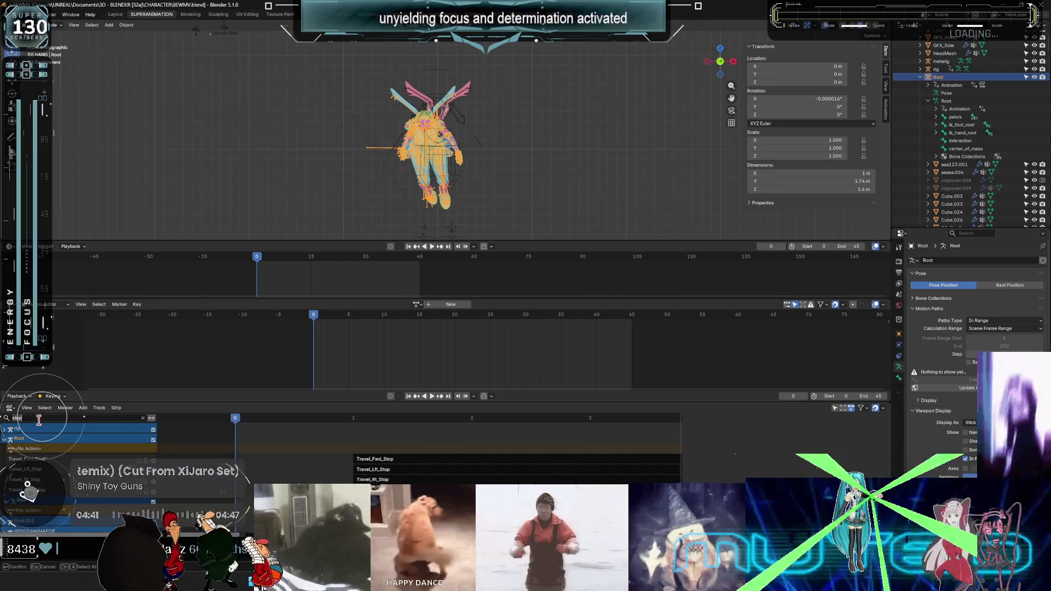
pyautogui.press('Return')
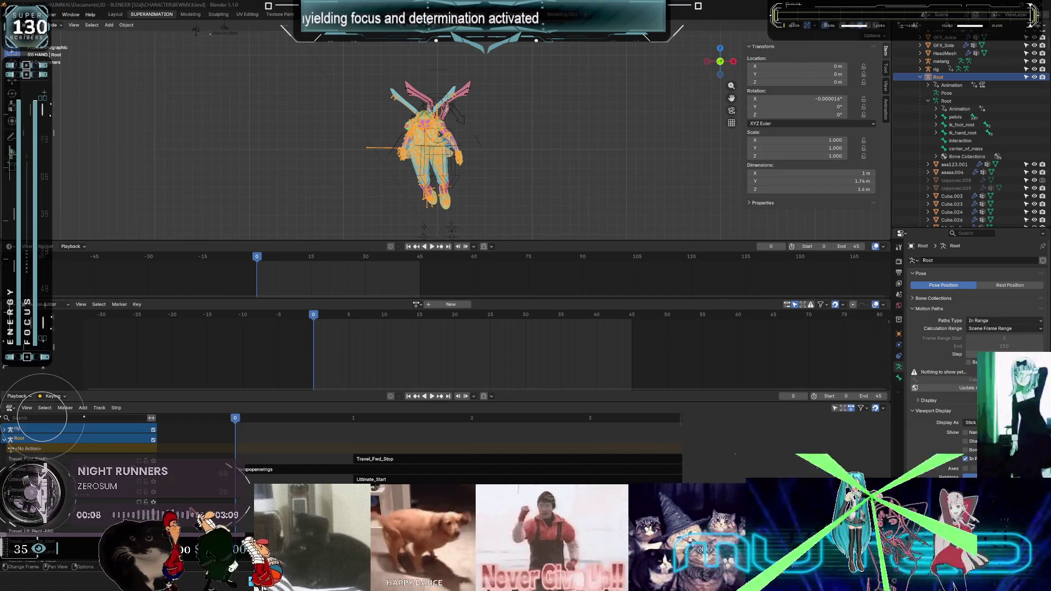
# Select the new Travel_Fwd_Stop strip sitting above Ultimate_Start.
pyautogui.rightClick(91, 464)
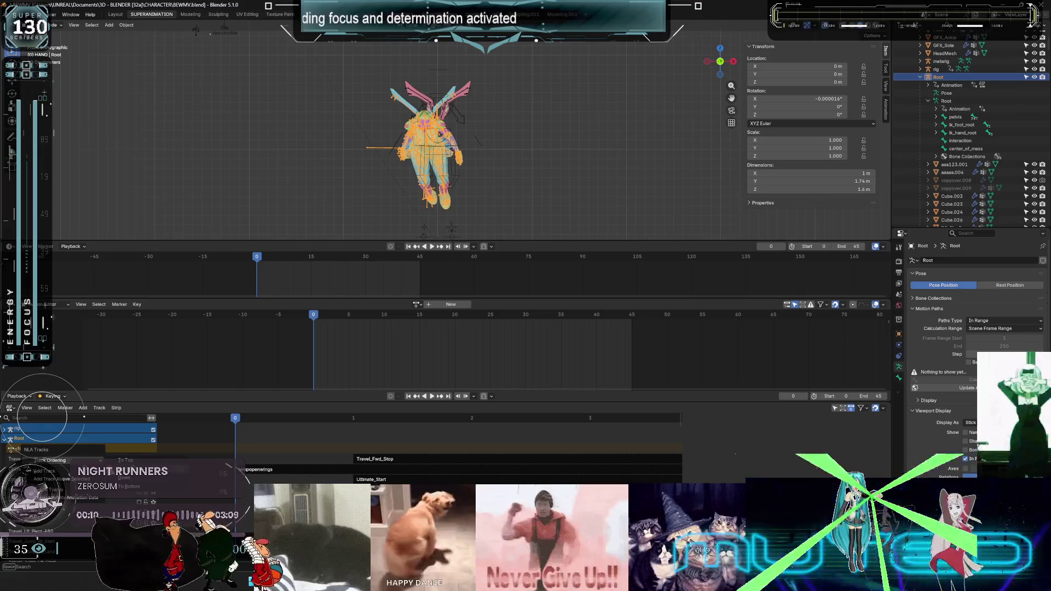
pyautogui.press('Escape')
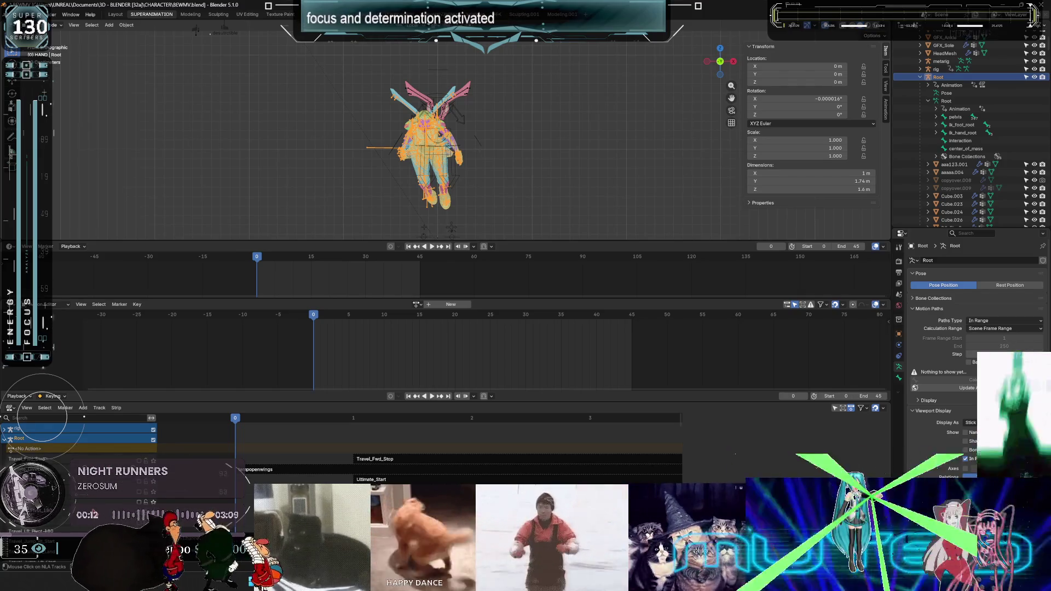
pyautogui.click(383, 460)
pyautogui.moveTo(92, 464)
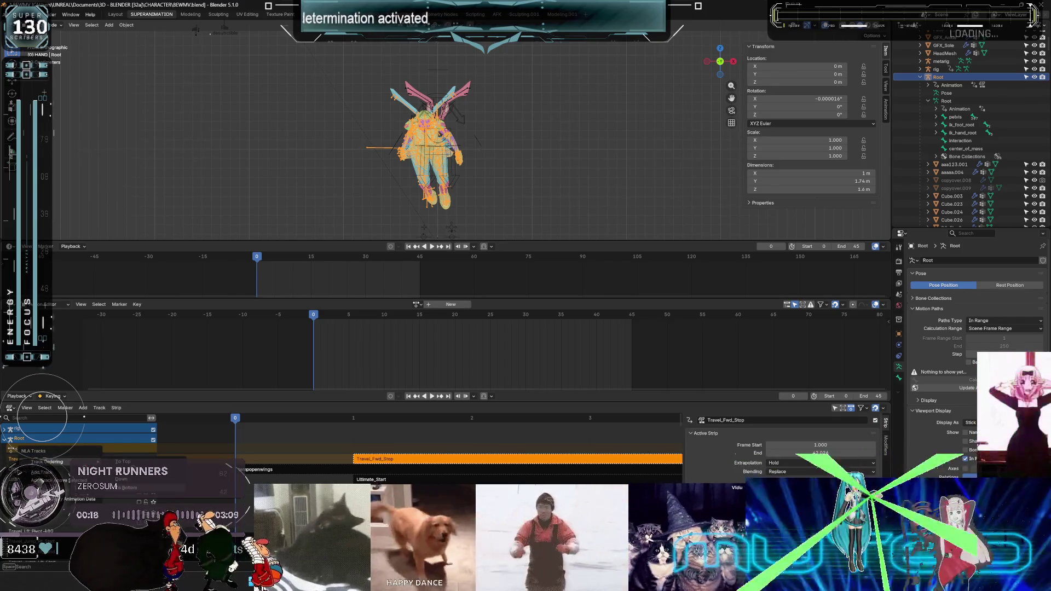
# Reposition the Travel_Fwd_Stop track in the stack and scroll through the NLA tracks.
pyautogui.click(129, 488)
pyautogui.scroll(-5, 110, 449)
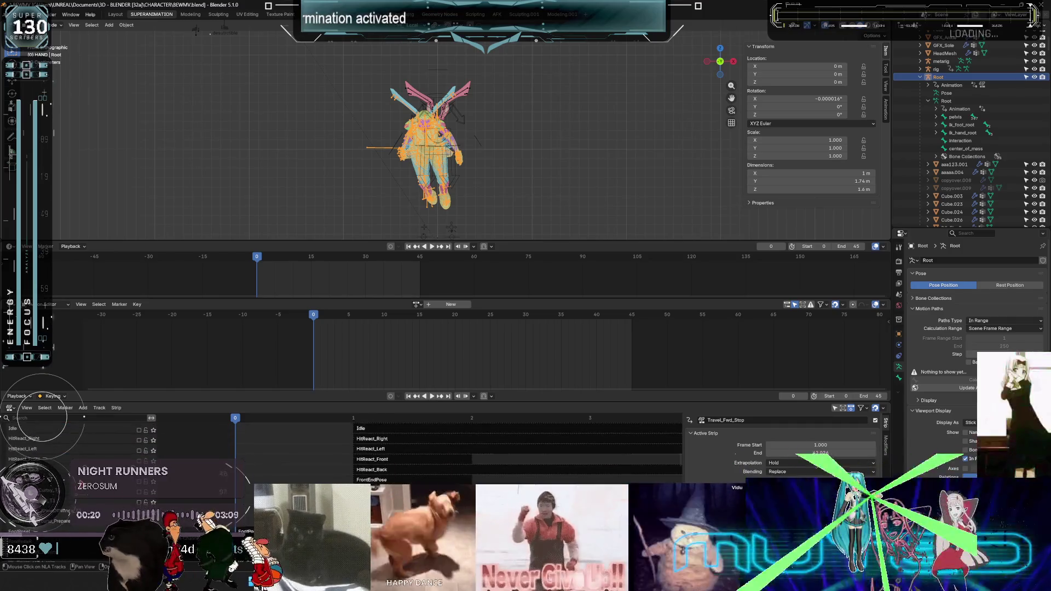
pyautogui.scroll(-10, 92, 454)
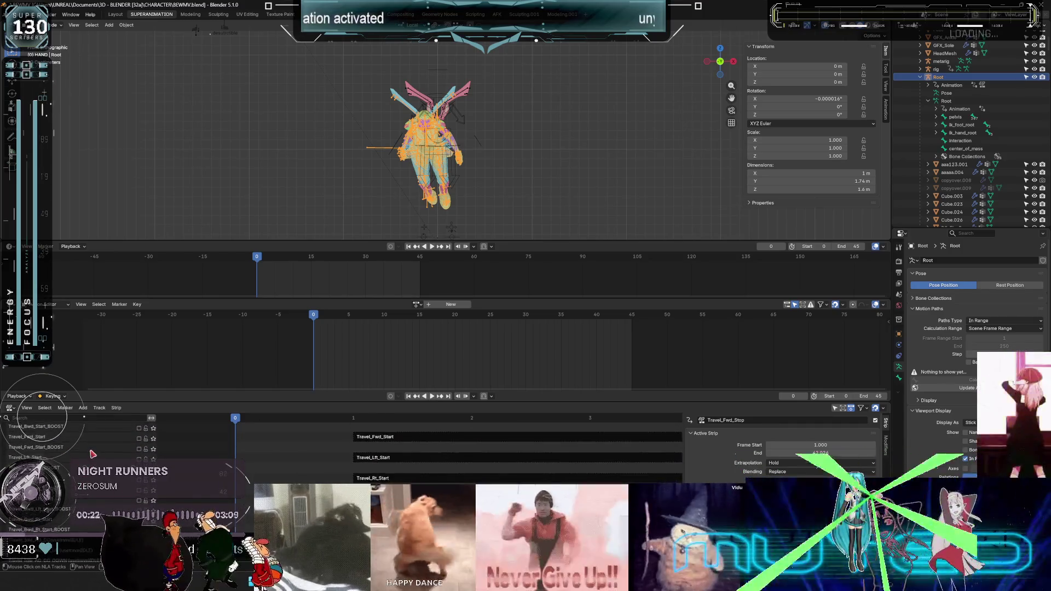
pyautogui.scroll(-5, 92, 454)
pyautogui.scroll(2, 42, 417)
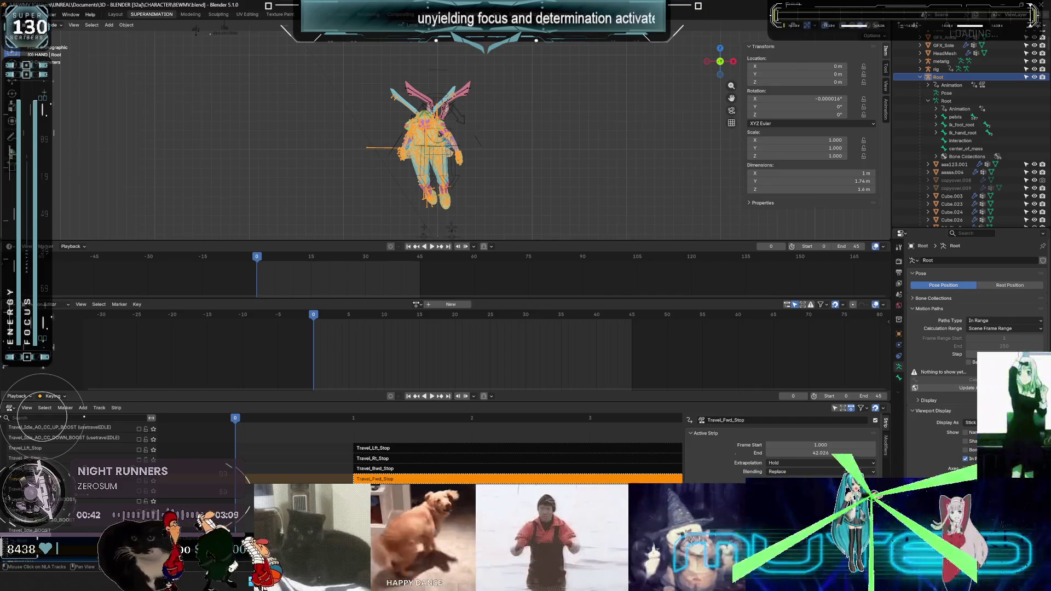
pyautogui.scroll(-2, 422, 448)
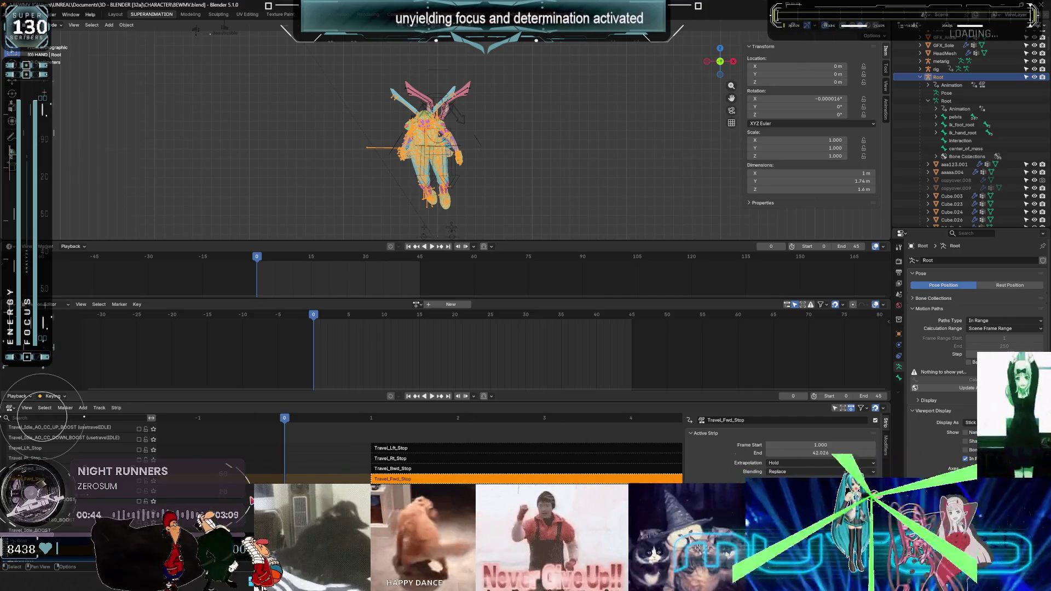
pyautogui.scroll(-2, 504, 480)
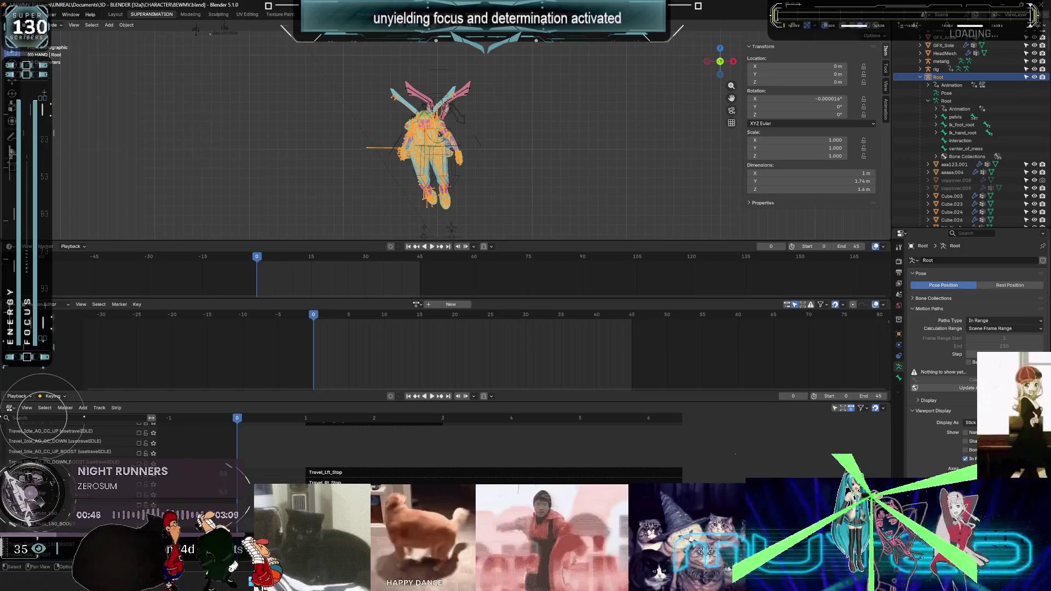
# Show the active strip's sidebar, play the animation briefly from frame 1, then switch to Unreal.
pyautogui.press('n')
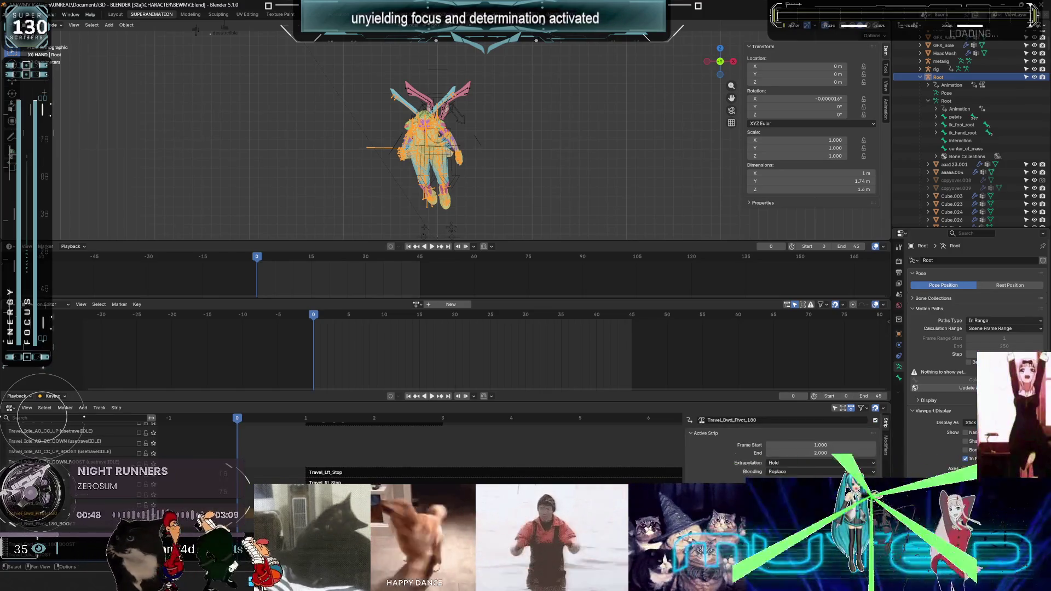
pyautogui.press('space')
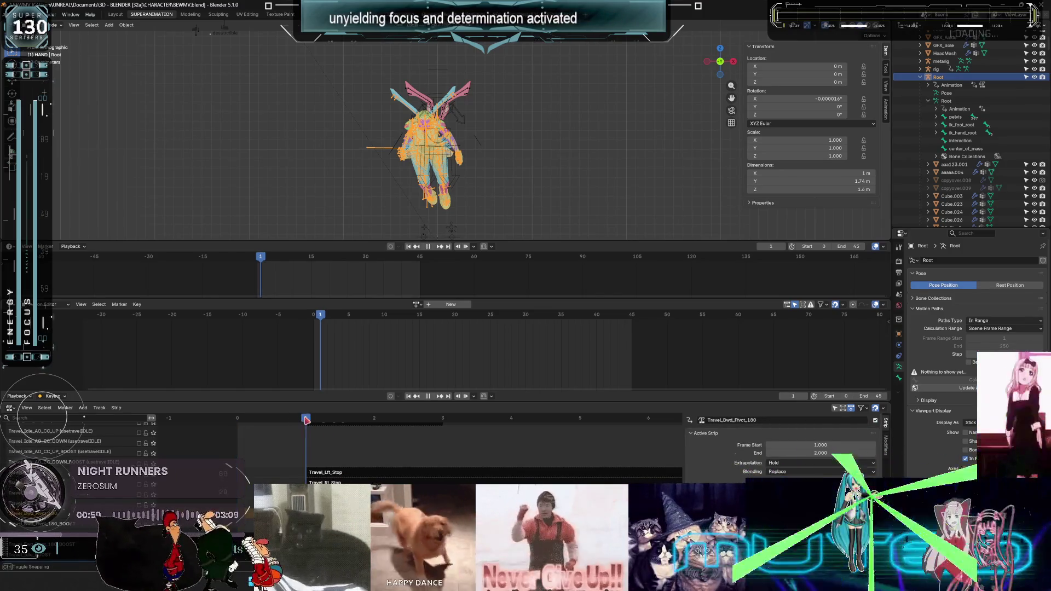
pyautogui.hotkey('shift', 'Left')
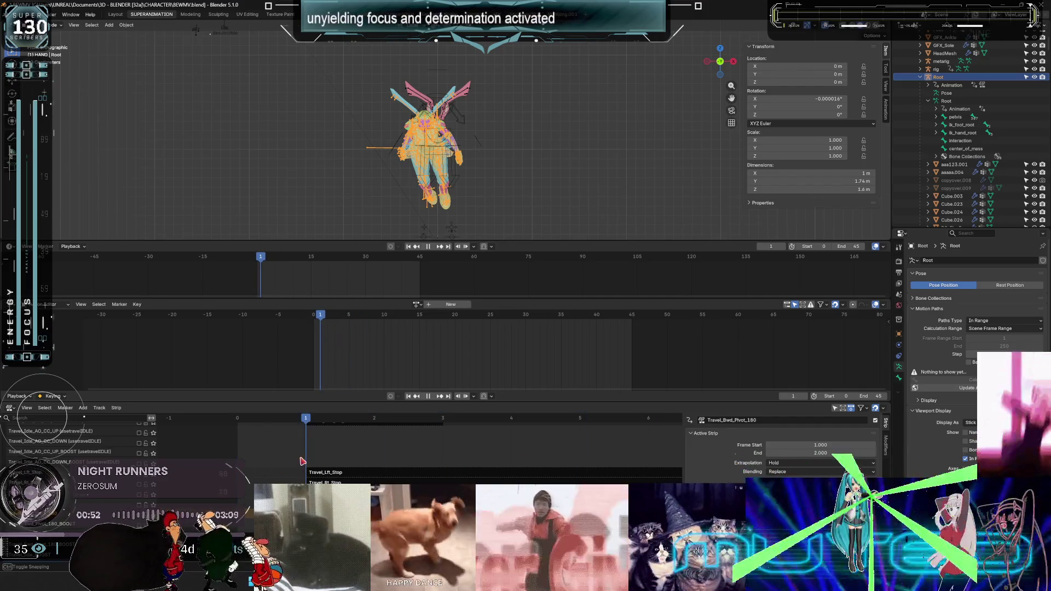
pyautogui.press('space')
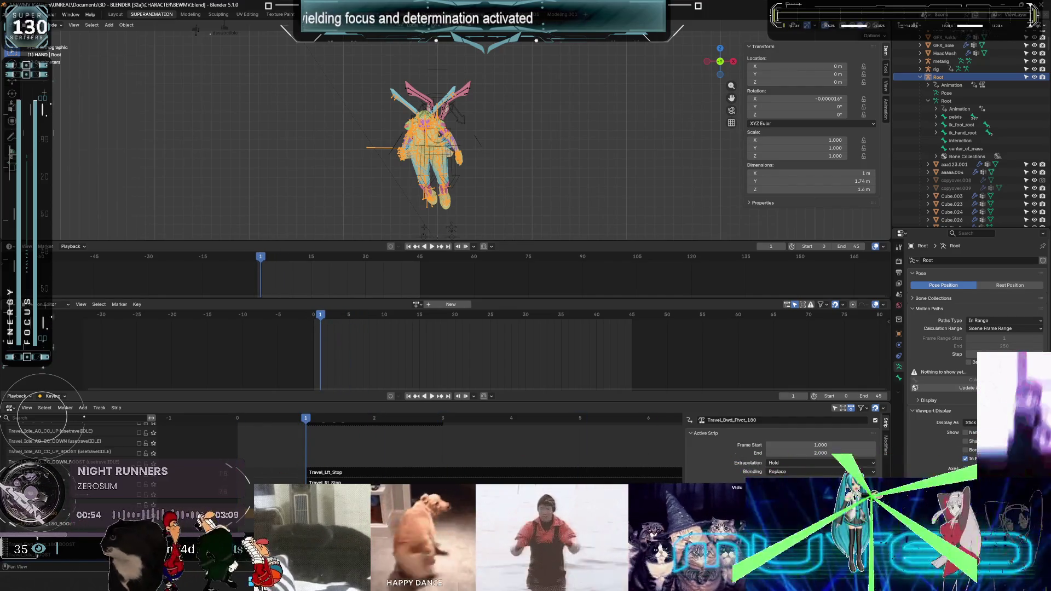
pyautogui.hotkey('alt', 'Tab')
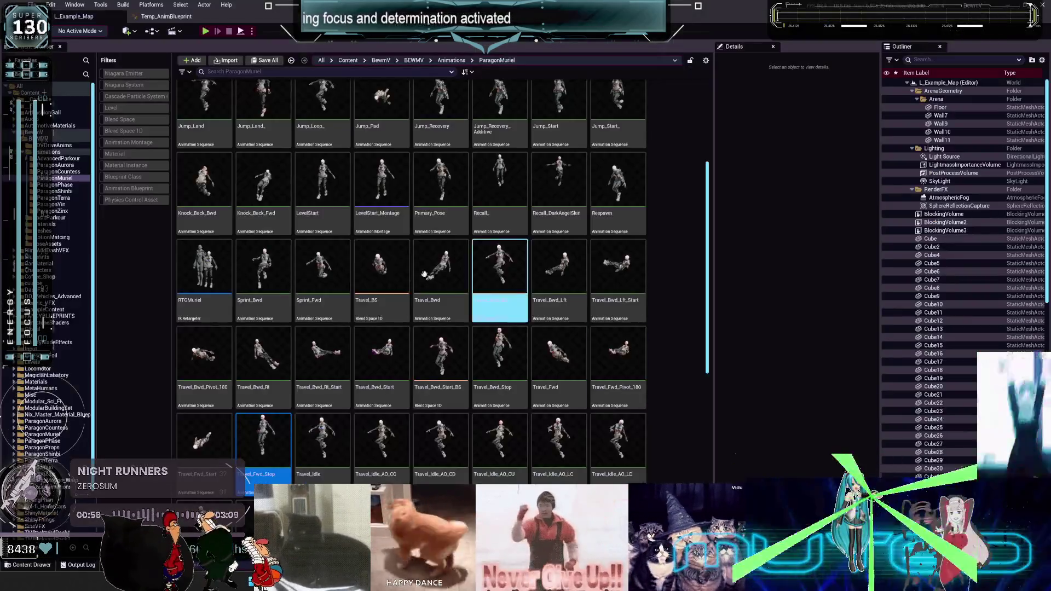
# Filter the Content Browser by 'pivot' and open Travel_Lft_Pivot_180, scrubbing near its start.
pyautogui.click(231, 72)
pyautogui.write('pivot')
pyautogui.press('Return')
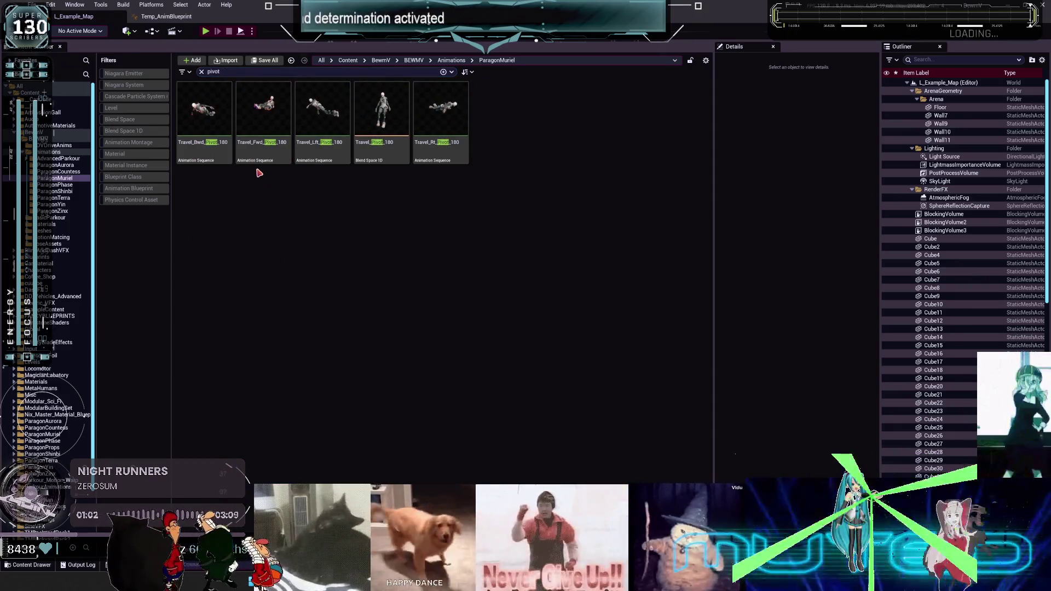
pyautogui.doubleClick(307, 150)
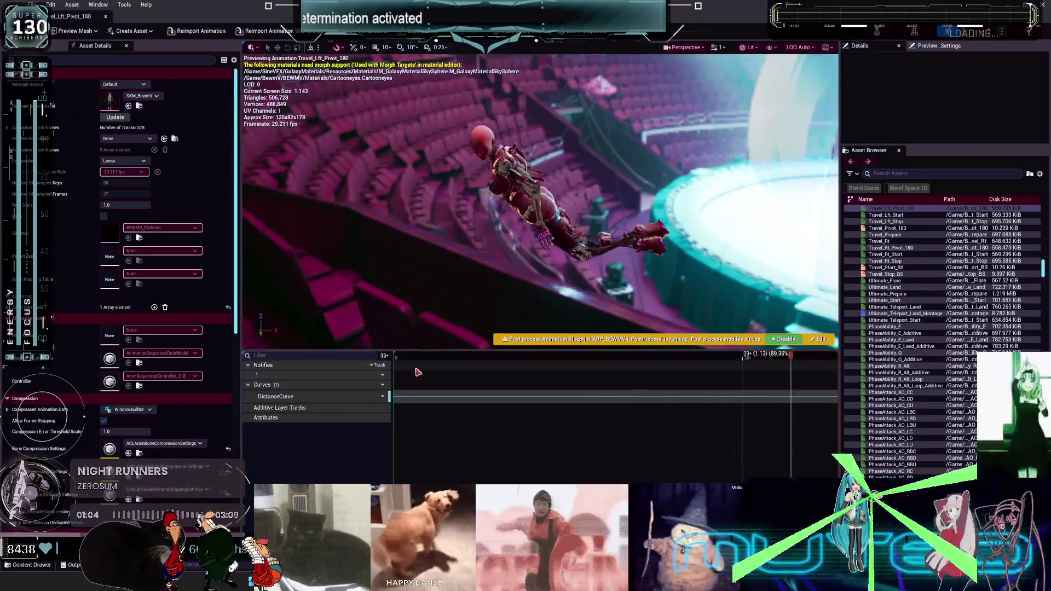
pyautogui.click(432, 369)
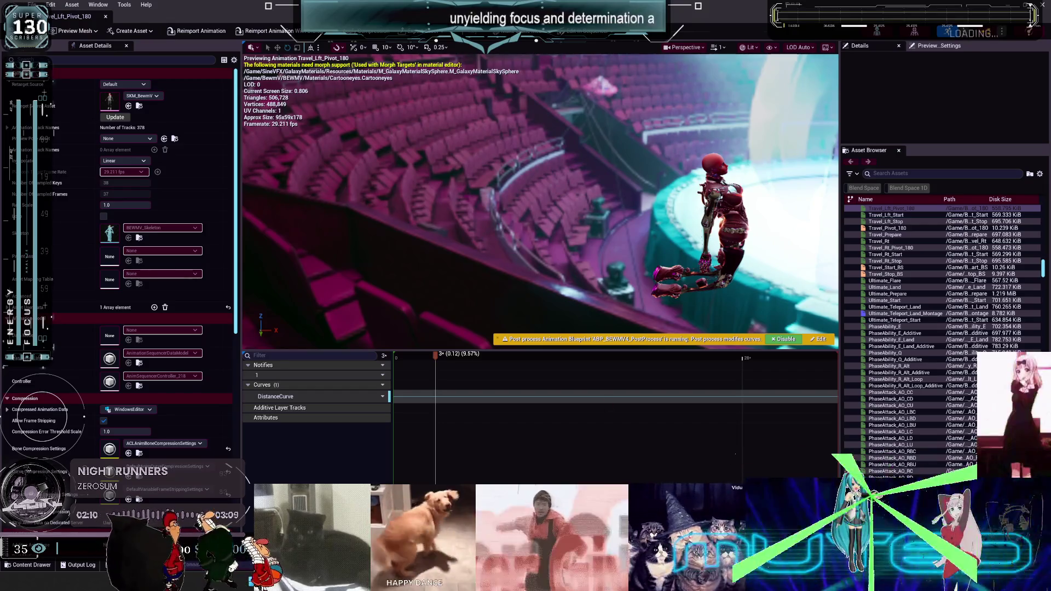
# In Blender, frame all NLA strips and drag the editor's top border up for more room.
pyautogui.hotkey('alt', 'Tab')
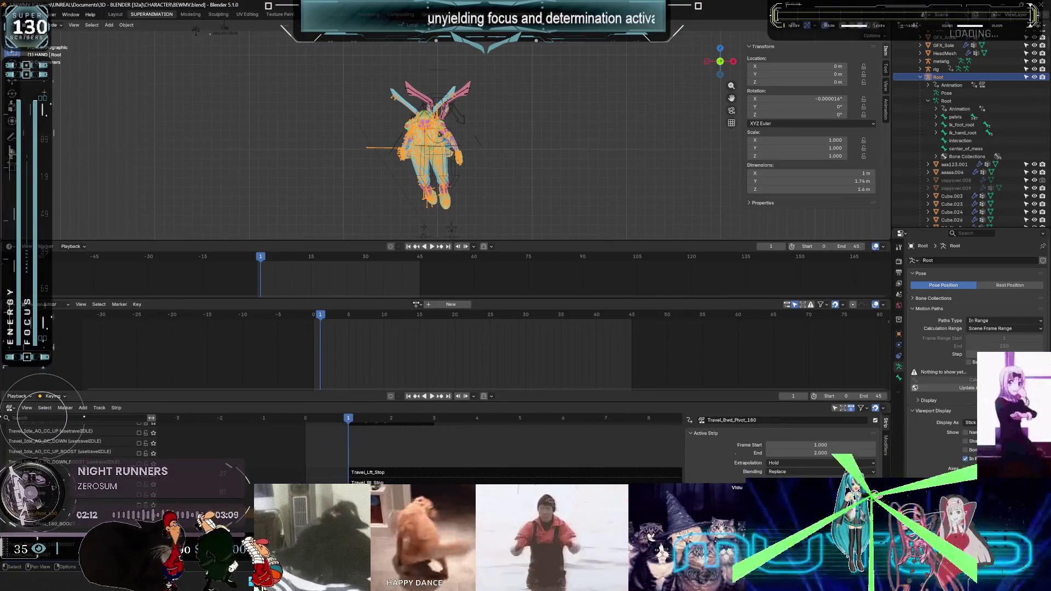
pyautogui.press('Home')
pyautogui.scroll(5, 485, 480)
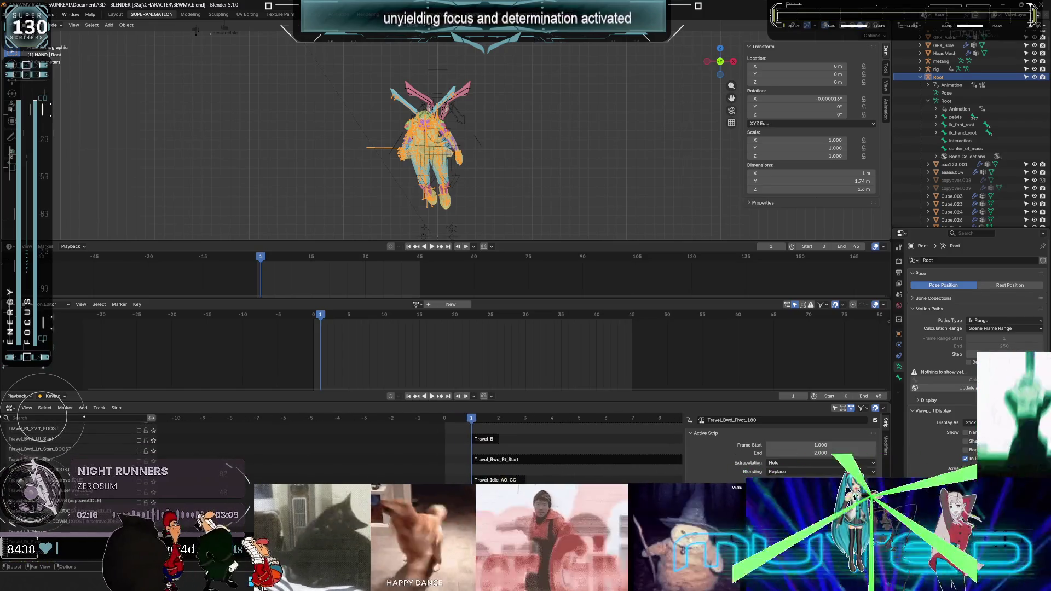
pyautogui.scroll(2, 465, 471)
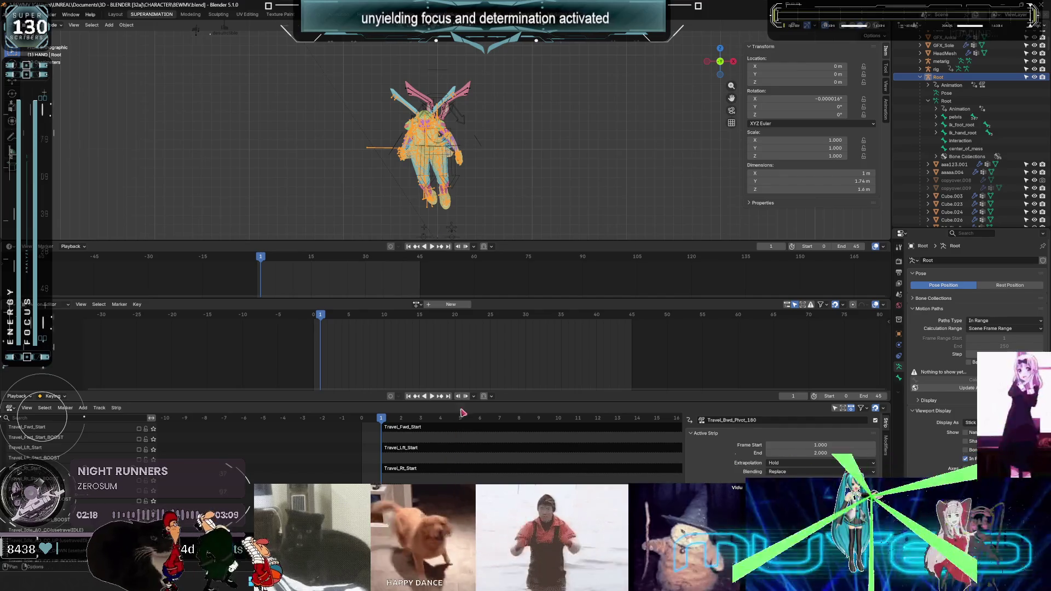
pyautogui.moveTo(474, 392); pyautogui.dragTo(474, 342)
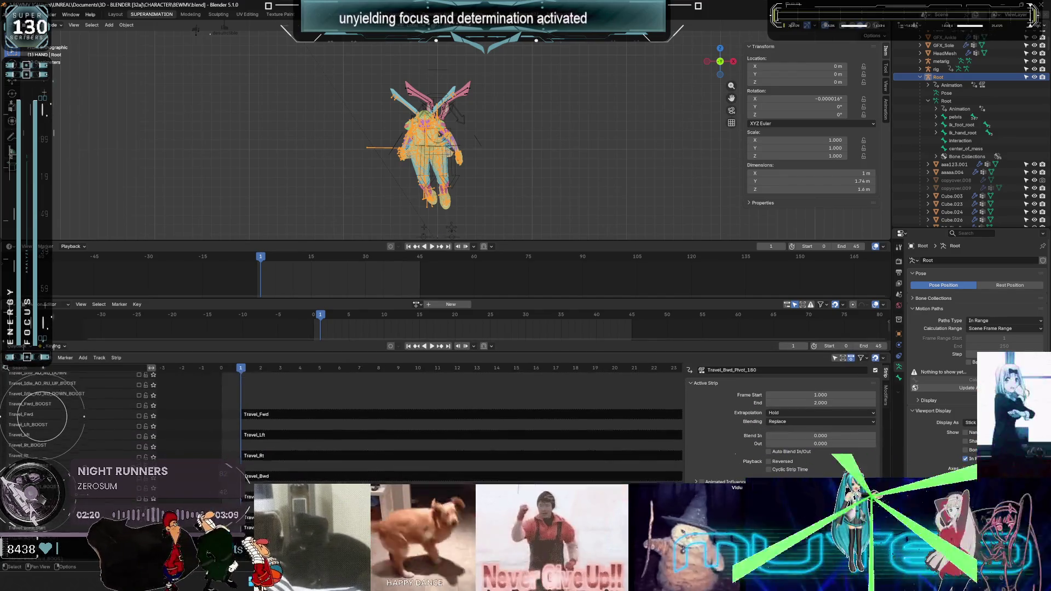
pyautogui.scroll(-5, 400, 443)
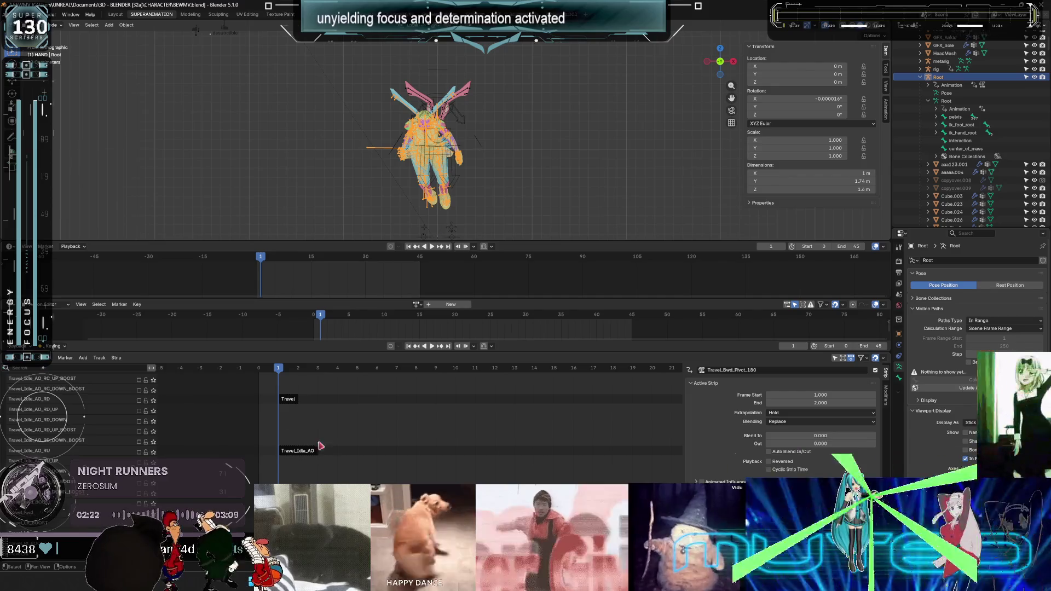
pyautogui.moveTo(380, 425)
pyautogui.mouseDown(button='middle')
pyautogui.moveTo(429, 457)
pyautogui.moveTo(465, 427)
pyautogui.moveTo(473, 480)
pyautogui.mouseUp(button='middle')
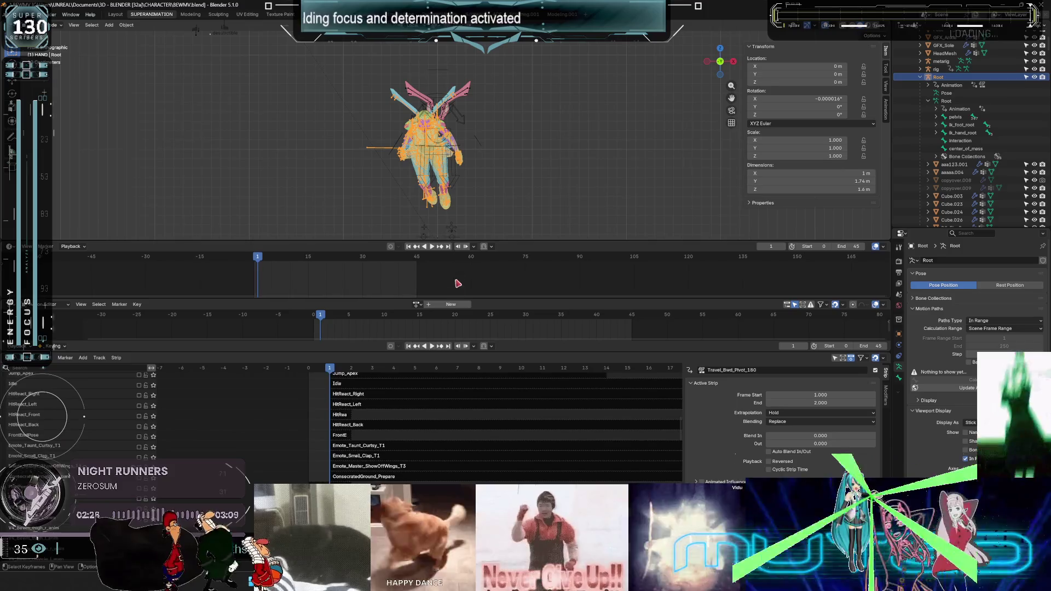
pyautogui.scroll(-5, 459, 454)
pyautogui.scroll(-10, 459, 454)
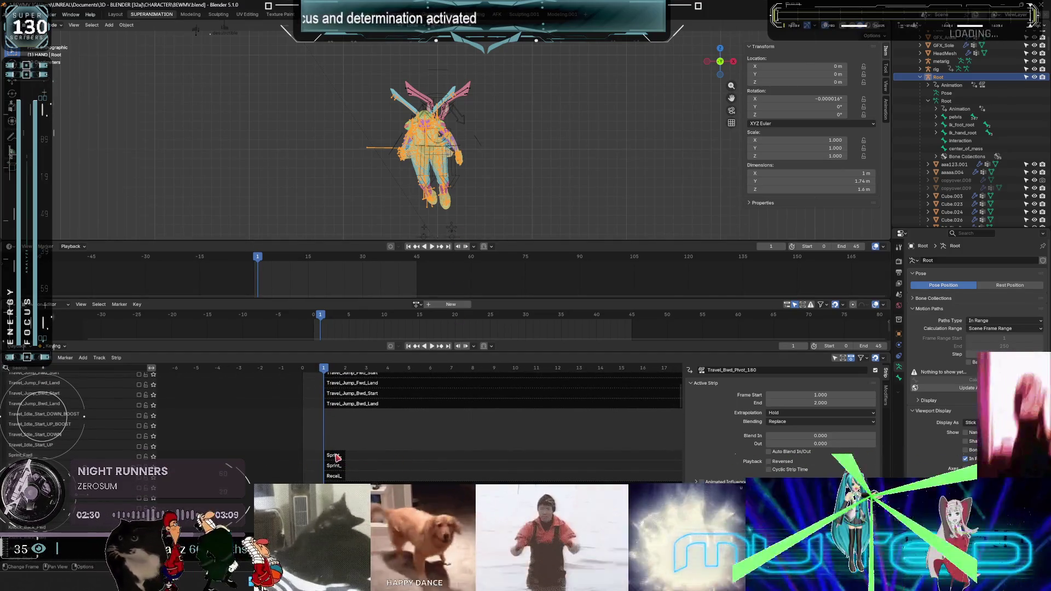
# Make Sprint_Fwd the active strip, scroll through the remaining tracks, and return to Unreal Engine.
pyautogui.click(340, 457)
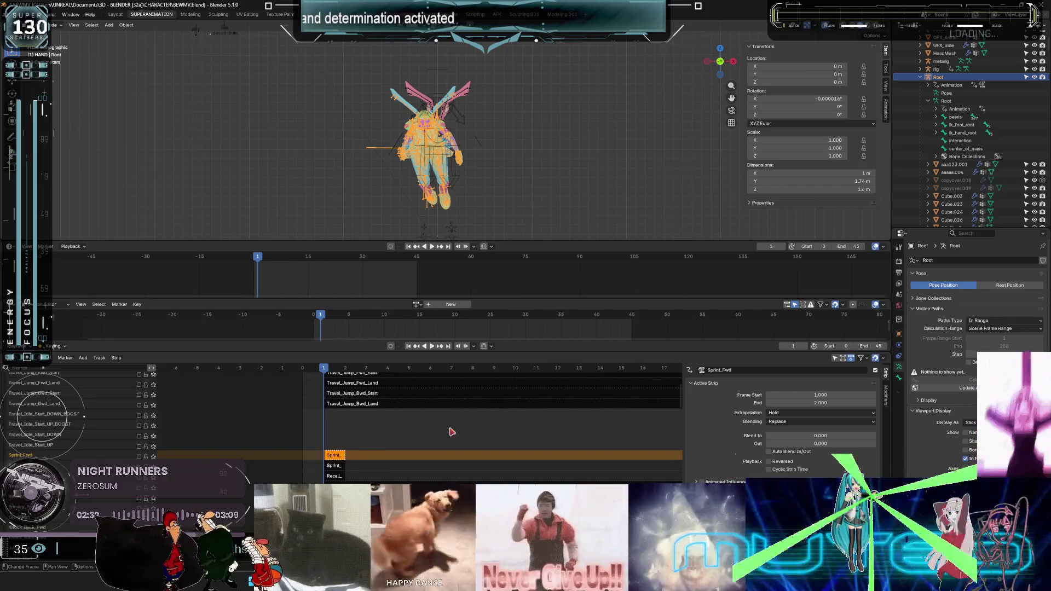
pyautogui.scroll(15, 452, 431)
pyautogui.scroll(-15, 445, 420)
pyautogui.scroll(-10, 385, 476)
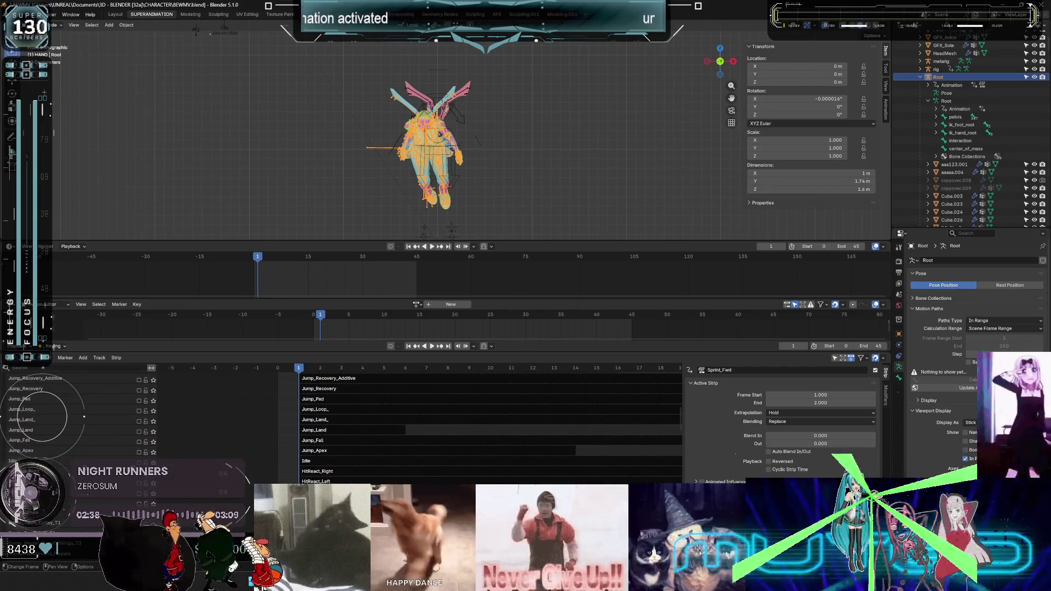
pyautogui.scroll(-10, 388, 425)
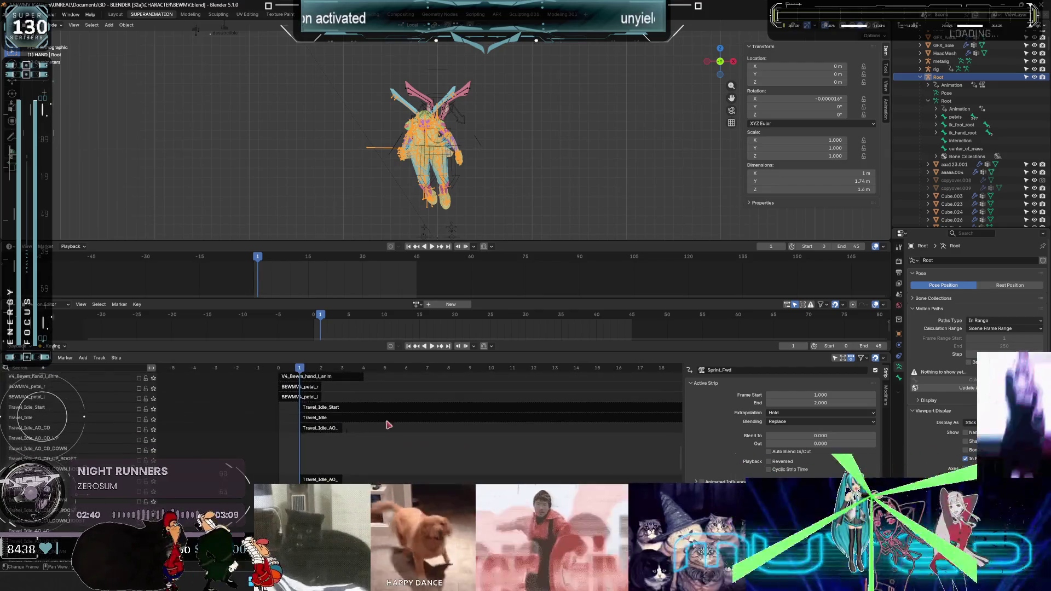
pyautogui.scroll(-10, 387, 424)
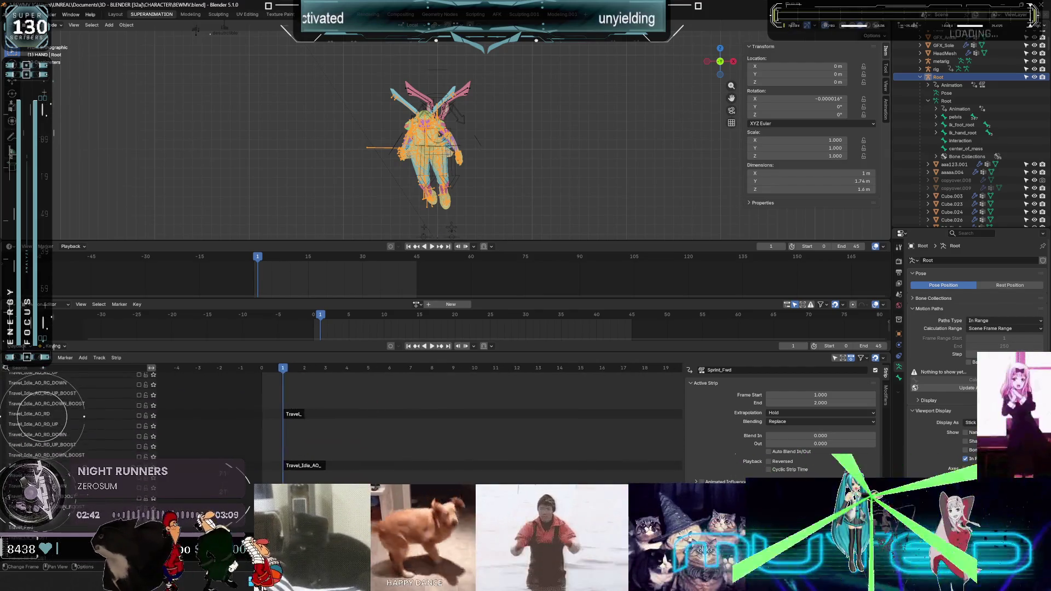
pyautogui.scroll(-10, 388, 405)
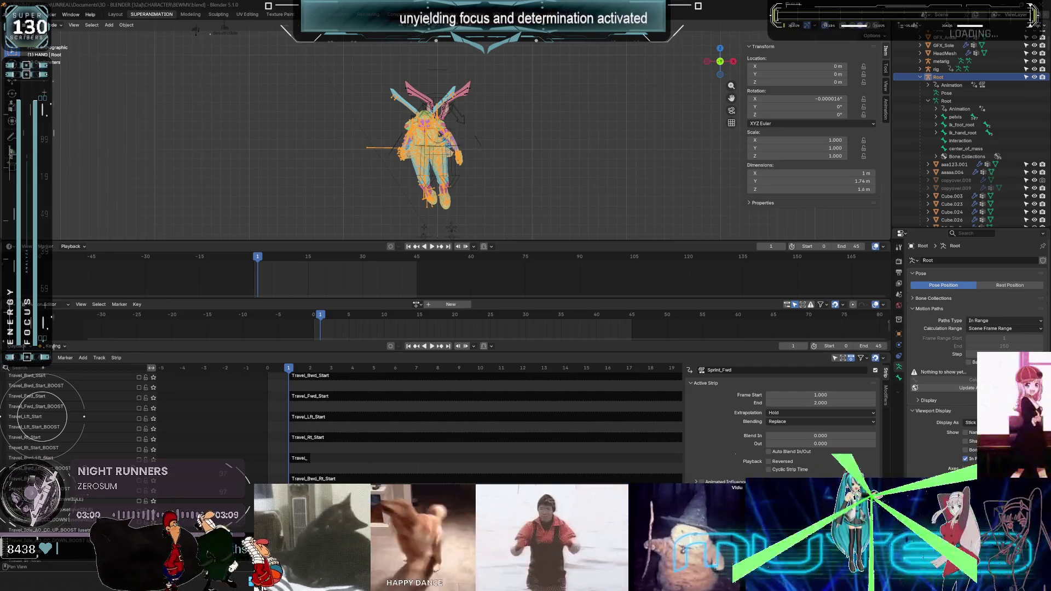
pyautogui.hotkey('alt', 'Tab')
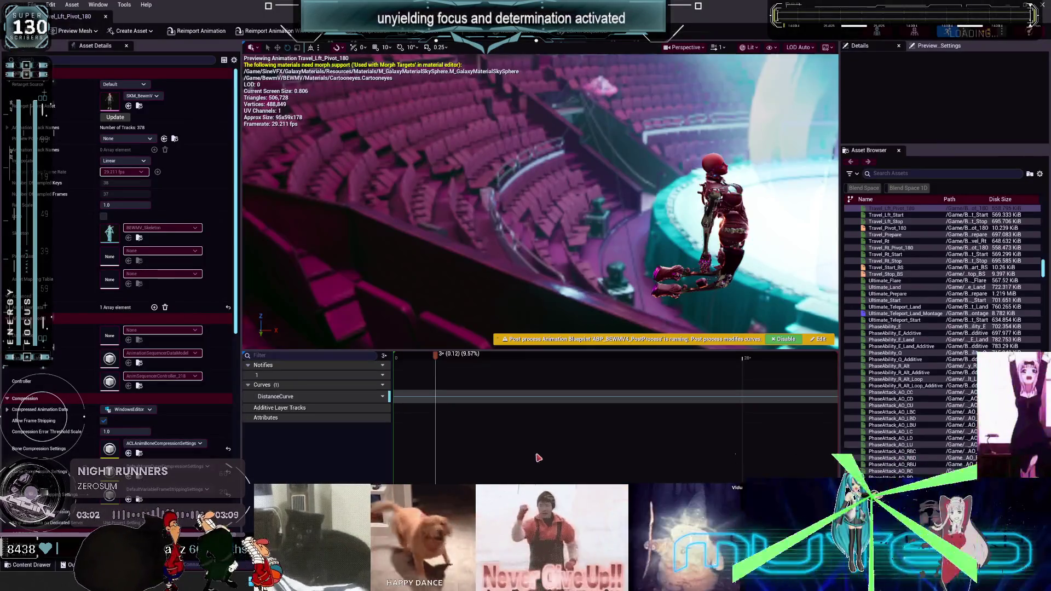
# Scroll the asset browser down past the Idle and Jog clips toward Jog_Bwd.
pyautogui.scroll(-10, 929, 402)
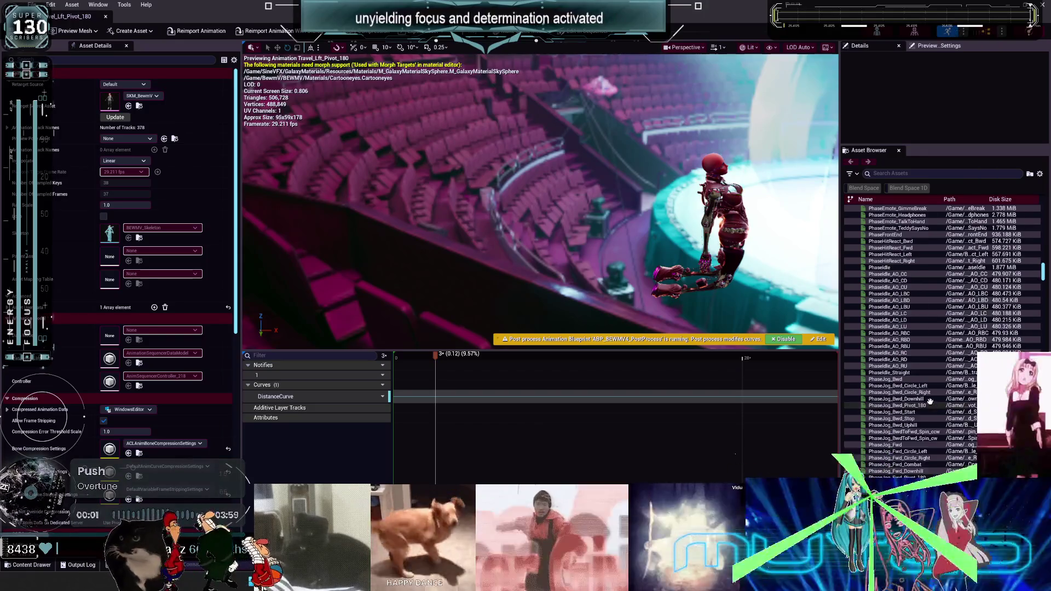
pyautogui.scroll(-15, 929, 402)
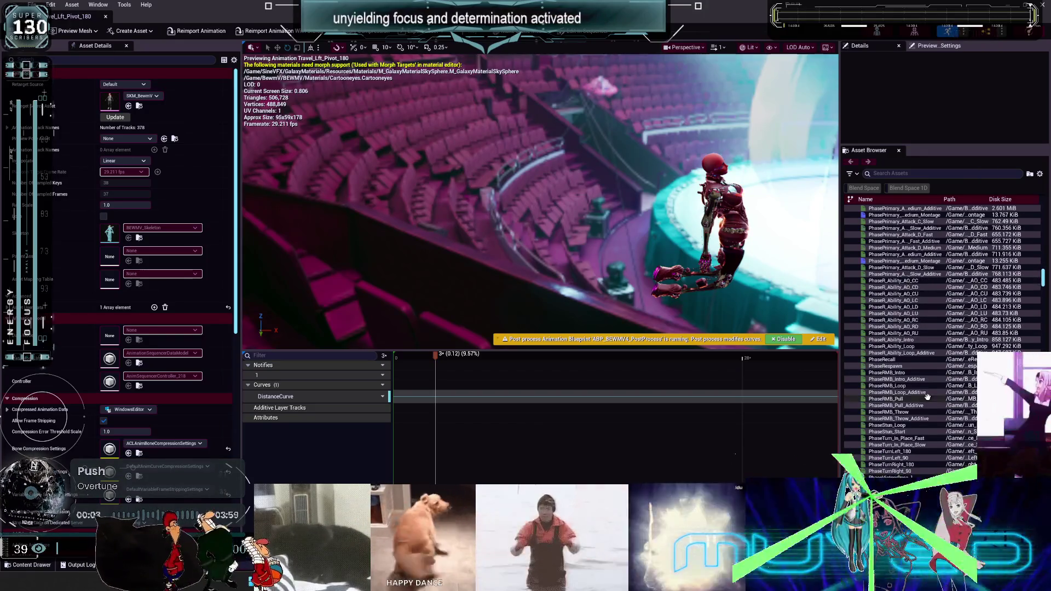
pyautogui.scroll(-15, 927, 397)
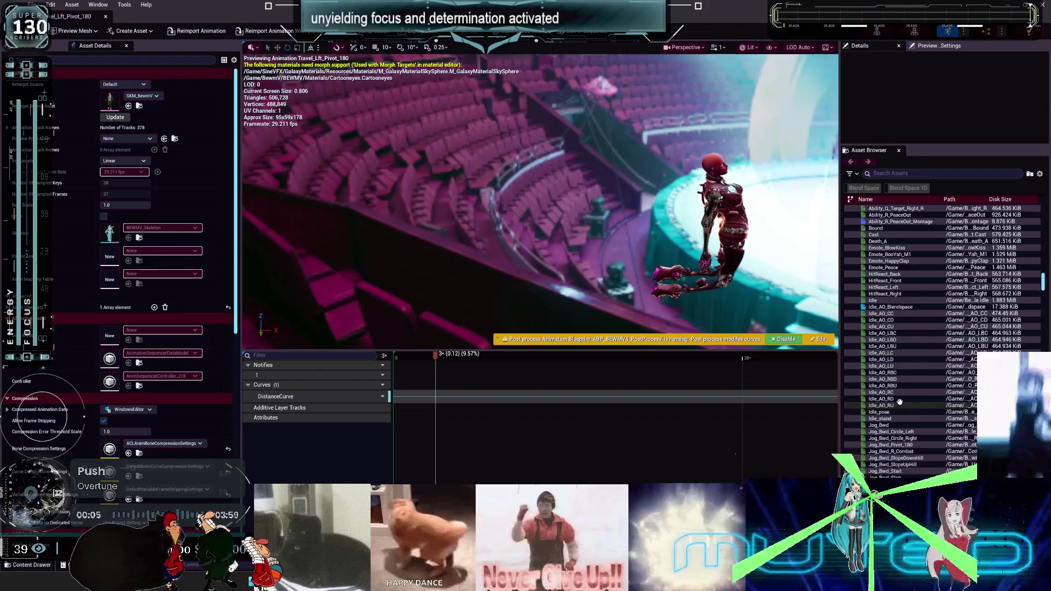
pyautogui.scroll(-3, 891, 367)
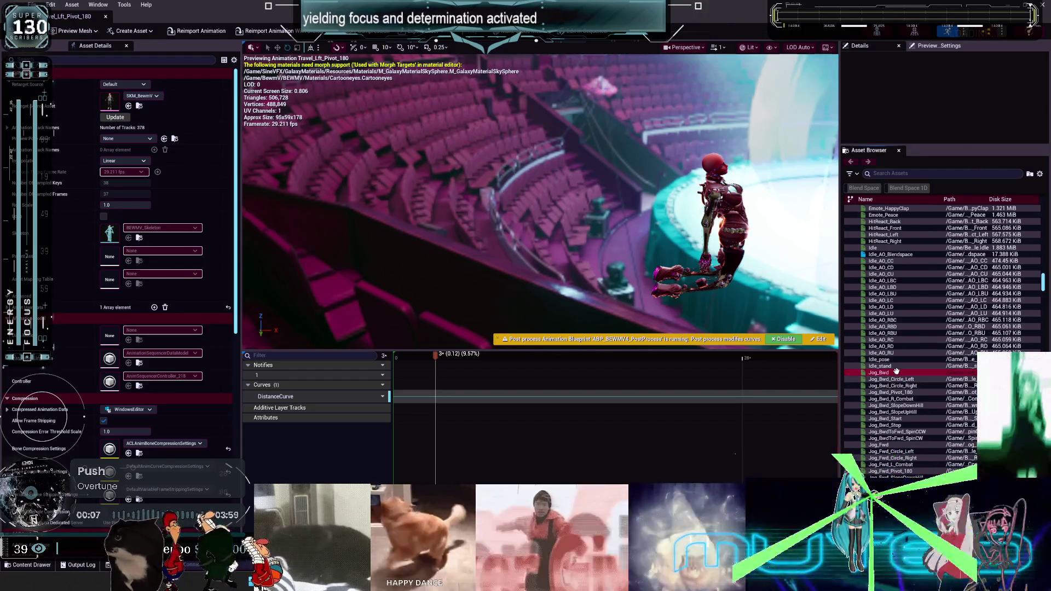